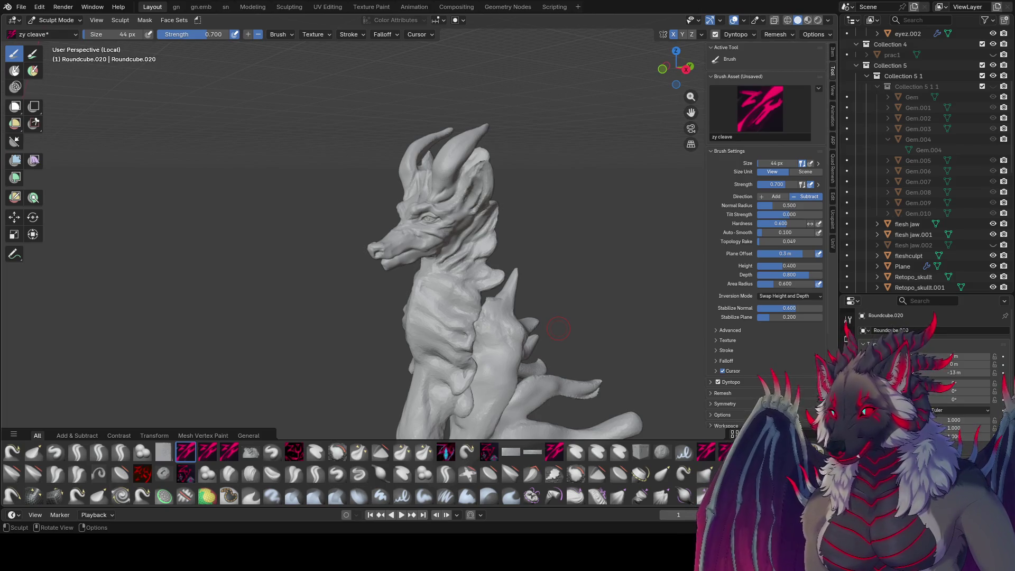
Inspect the sea-dragon from both sides, snap to the front view and save.
scroll(340, 256, "down", 3)
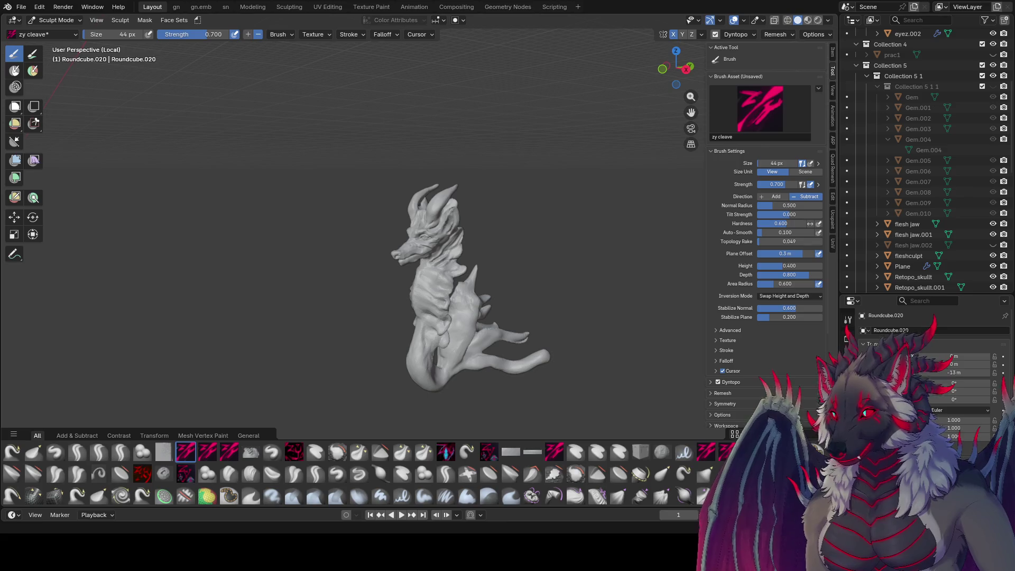
middle_click_drag(455, 249, 534, 249)
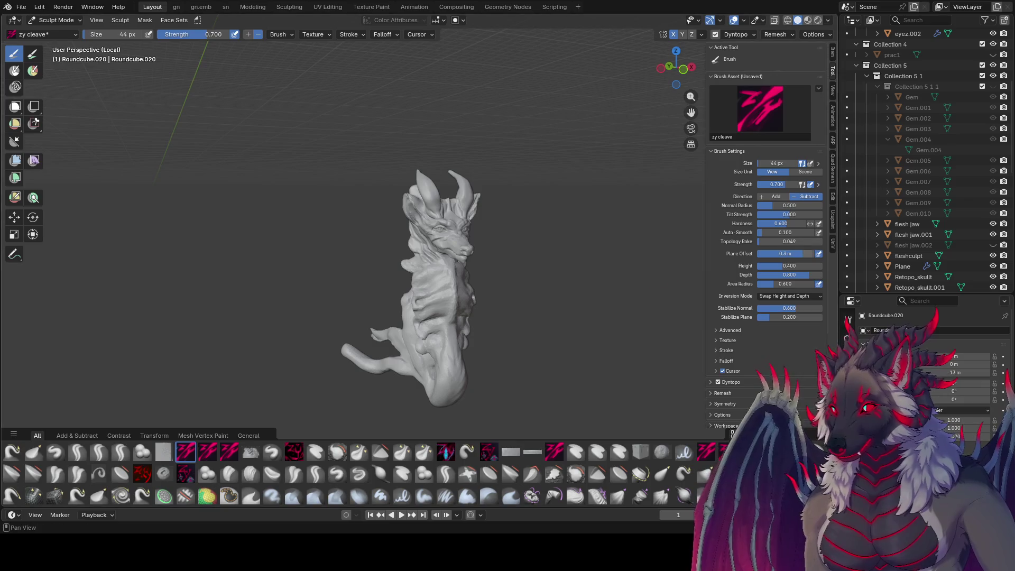
scroll(533, 259, "up", 2)
mouse_move(533, 259)
middle_mouse_down()
mouse_move(491, 265)
mouse_move(449, 211)
middle_mouse_up()
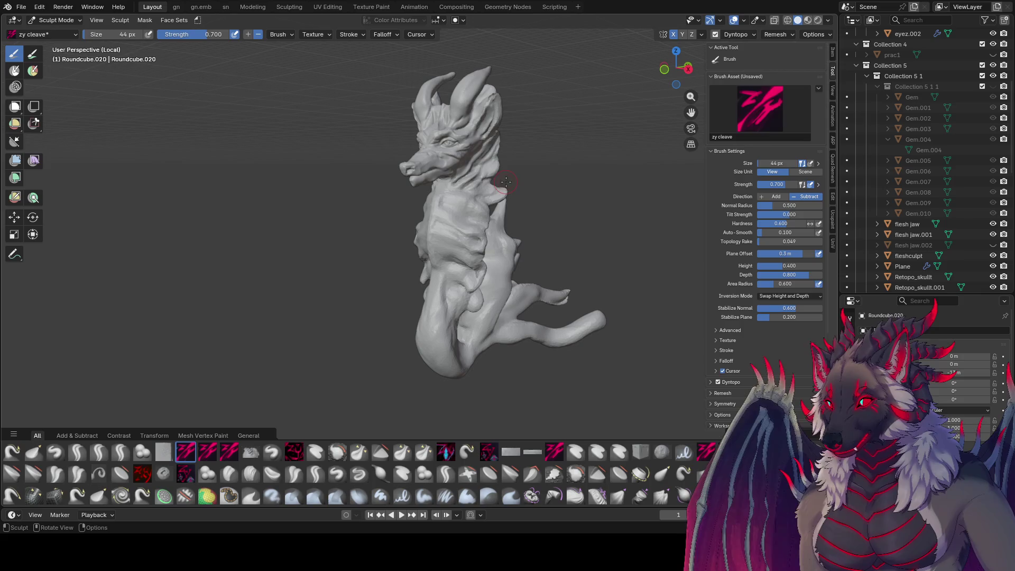
key("KP_1")
key("ctrl+s")
Try the zy fin and zy cleave brushes, finishing on zy panelize.
middle_click_drag(461, 197, 438, 205)
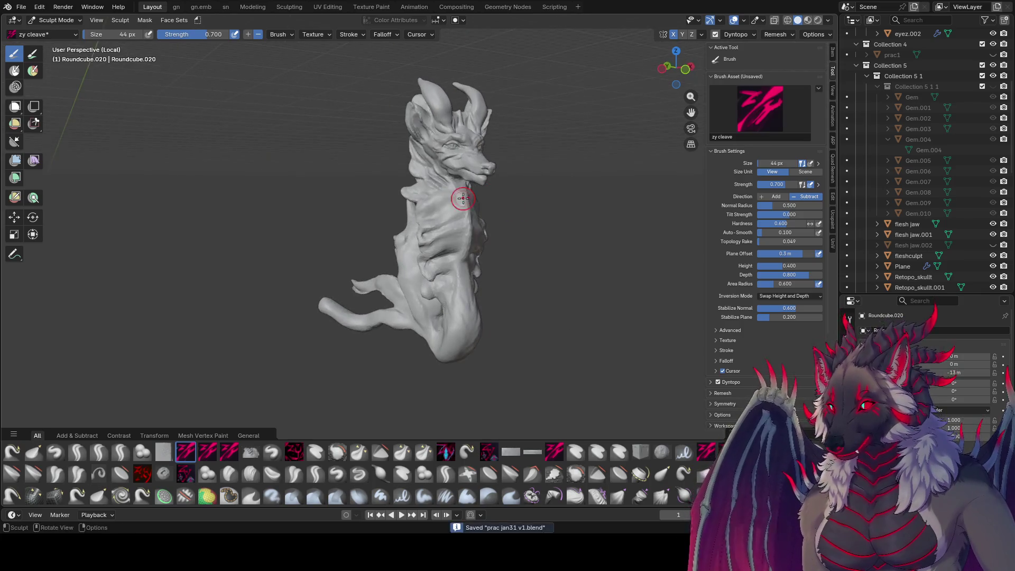
key("q")
left_click(436, 204)
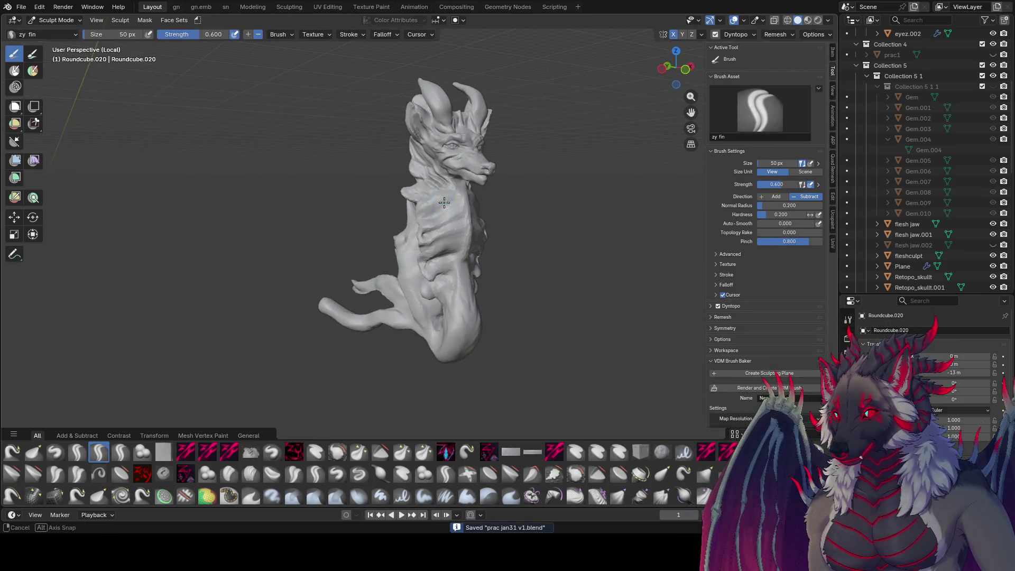
mouse_move(435, 206)
middle_mouse_down()
mouse_move(403, 207)
mouse_move(462, 225)
mouse_move(443, 227)
mouse_move(453, 236)
mouse_move(467, 223)
mouse_move(453, 236)
mouse_move(418, 234)
mouse_move(479, 211)
mouse_move(402, 226)
middle_mouse_up()
key("1")
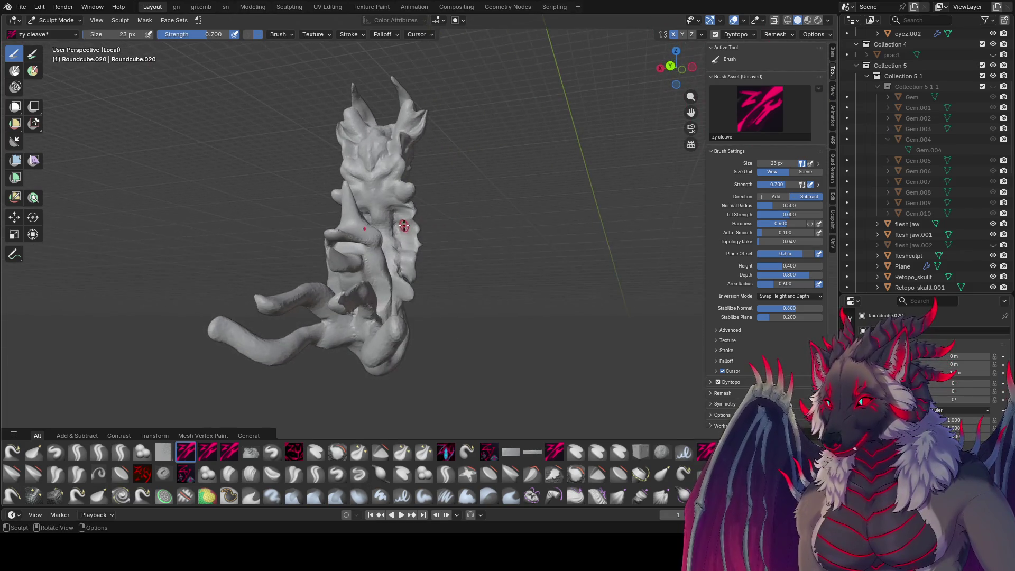
key("2")
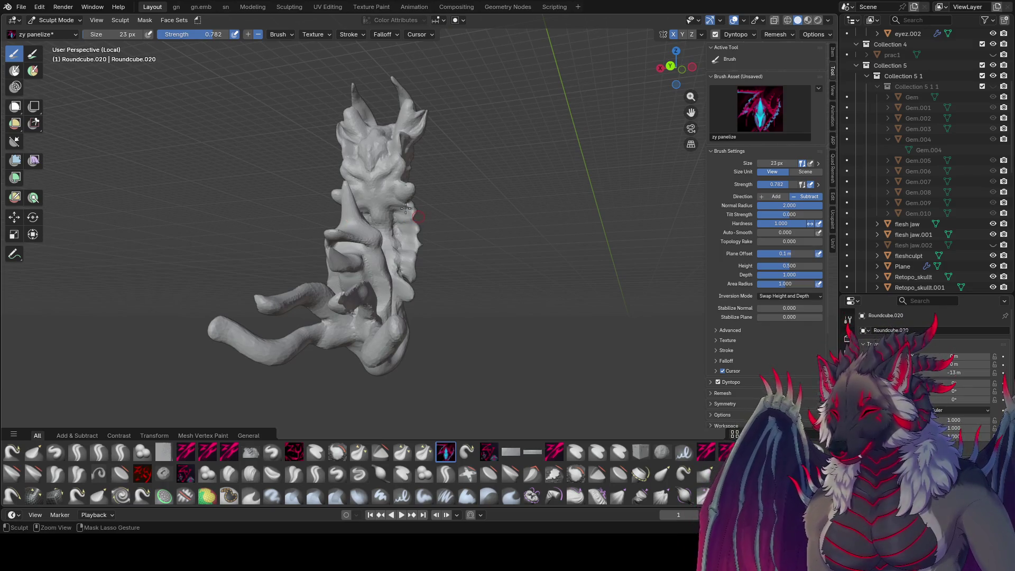
key("ctrl+s")
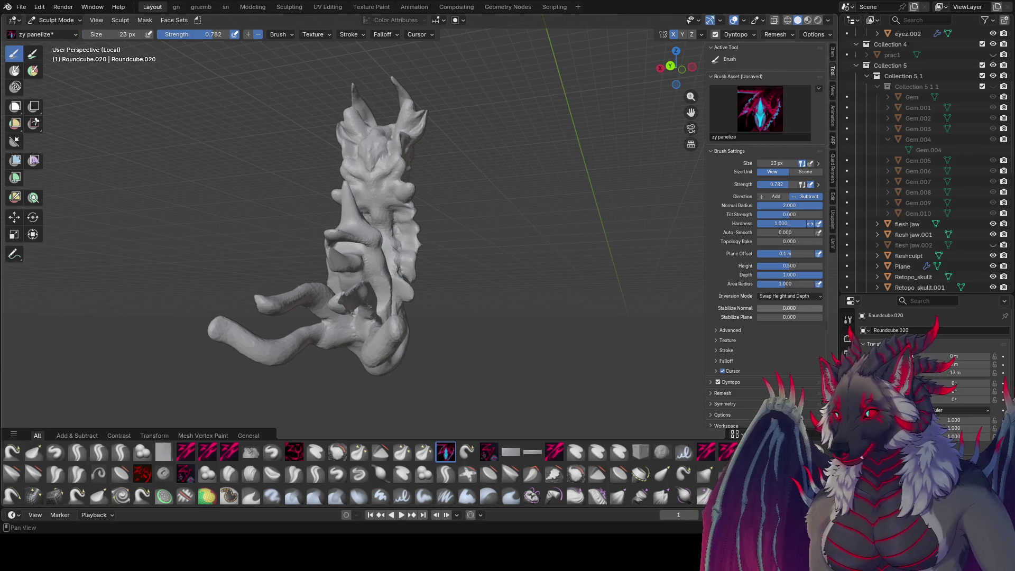
middle_click_drag(401, 251, 242, 245)
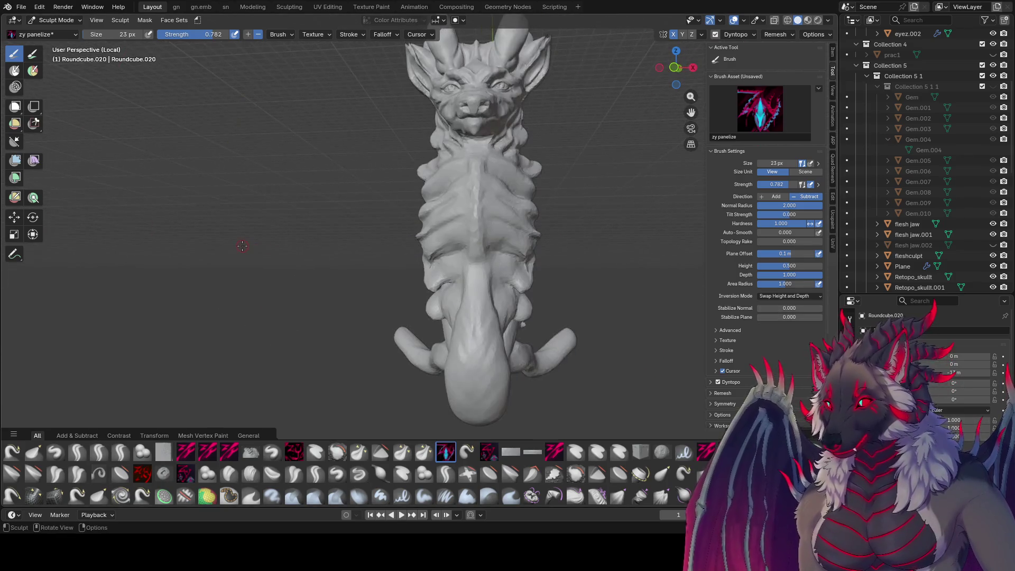
Save, try zy creasara at 18 and 46 px, then switch to zy lid.
mouse_move(276, 212)
middle_mouse_down()
mouse_move(396, 230)
mouse_move(456, 224)
middle_mouse_up()
key("ctrl+s")
key("q")
left_click(397, 228)
key("bracketleft")
key("bracketleft")
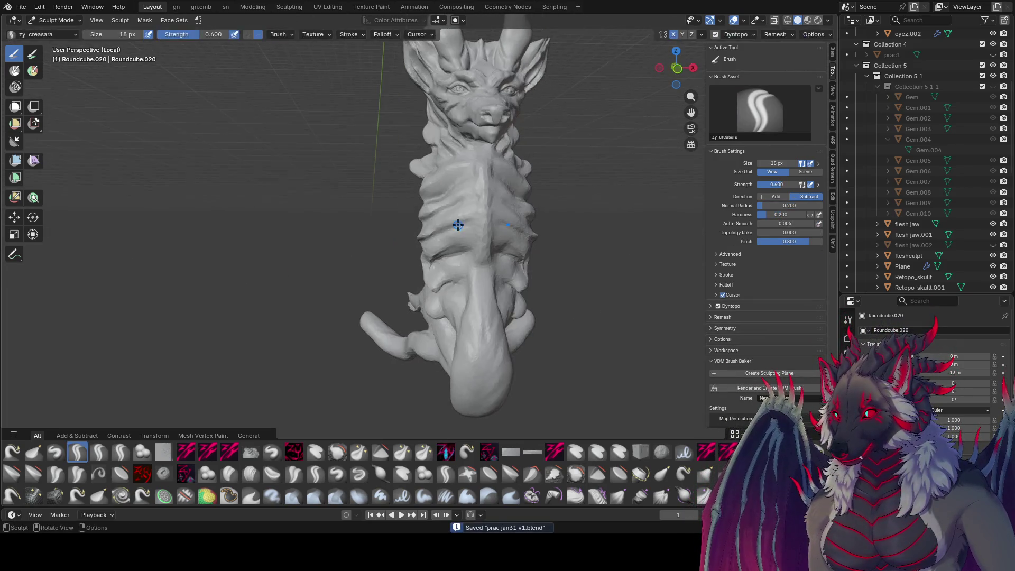
key("bracketright")
key("bracketright")
key("bracketright")
key("2")
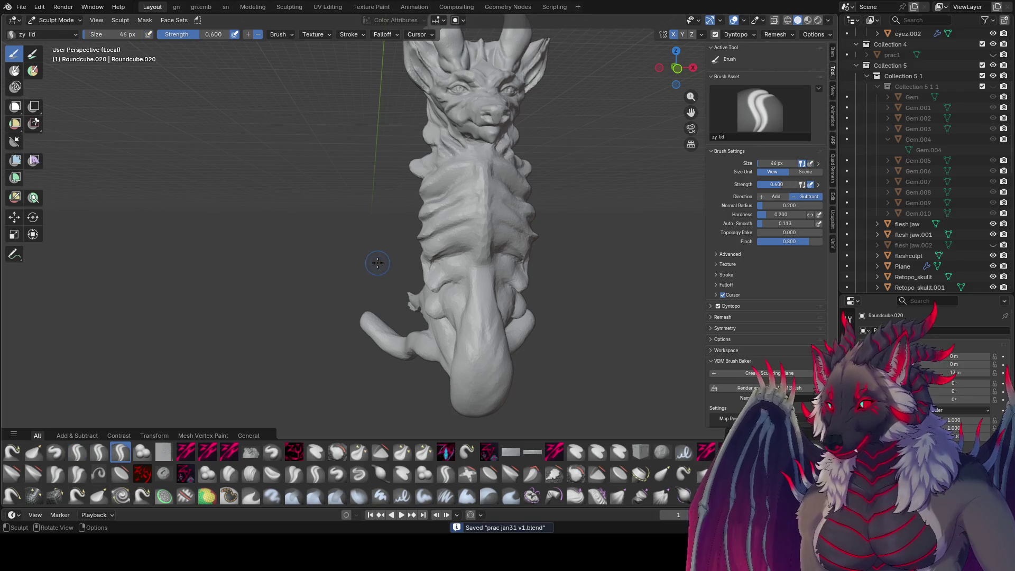
mouse_move(439, 266)
middle_mouse_down()
mouse_move(472, 244)
mouse_move(447, 252)
mouse_move(459, 254)
mouse_move(399, 226)
mouse_move(448, 235)
mouse_move(341, 217)
mouse_move(349, 188)
mouse_move(332, 185)
mouse_move(351, 215)
mouse_move(345, 241)
mouse_move(365, 248)
mouse_move(354, 293)
mouse_move(515, 278)
mouse_move(465, 238)
mouse_move(423, 269)
mouse_move(424, 234)
mouse_move(475, 222)
middle_mouse_up()
Sculpt chest ribs with zy lid at 37 px and zy cleave at 24 px, then save.
key("f")
left_click(481, 223)
middle_click_drag(421, 237, 475, 207)
key("c")
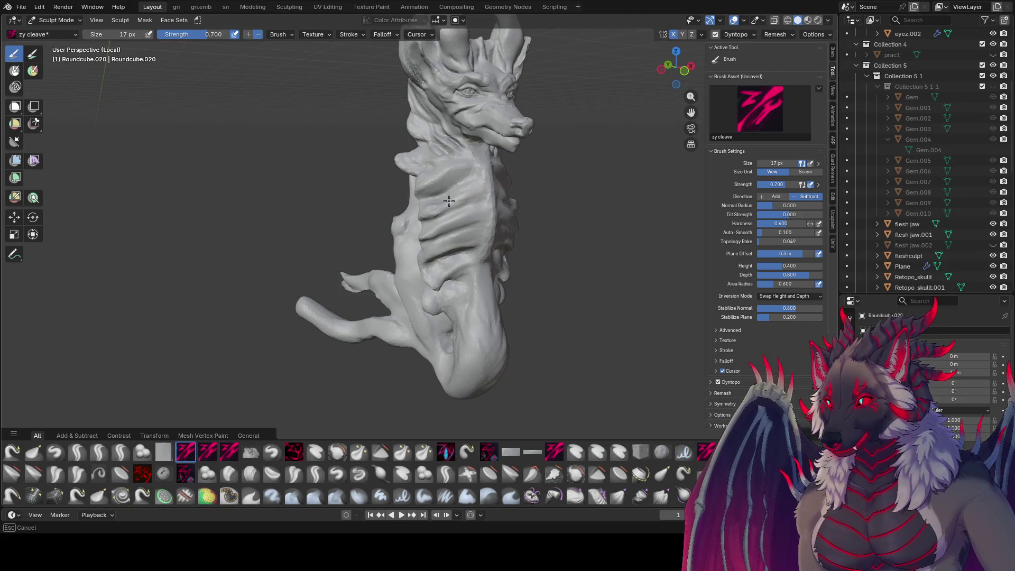
key("f")
left_click(437, 210)
middle_click_drag(437, 210, 438, 208)
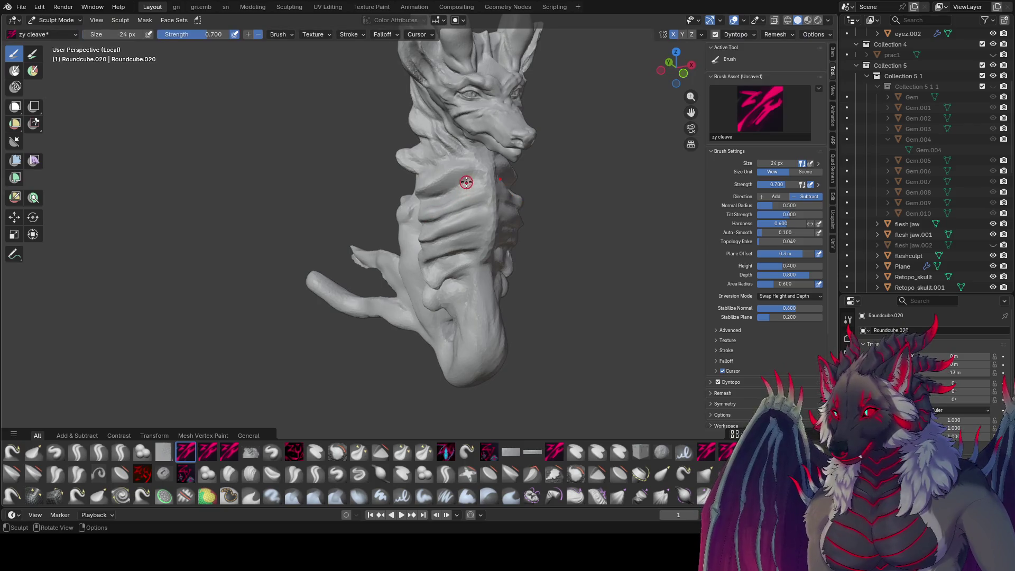
key("f")
left_click(447, 184)
mouse_move(470, 176)
middle_mouse_down()
mouse_move(463, 201)
mouse_move(485, 204)
mouse_move(441, 193)
middle_mouse_up()
key("ctrl+s")
Deepen the ribs with zy fin at 48 px, then zy lid at 35 px.
key("q")
key("f")
middle_click_drag(535, 204, 484, 192)
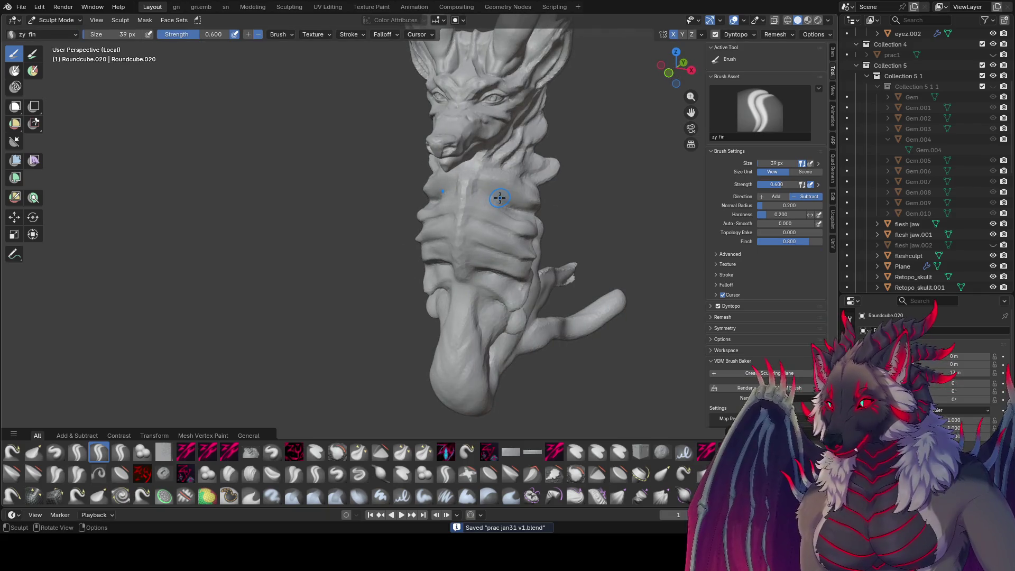
key("f")
left_click(489, 197)
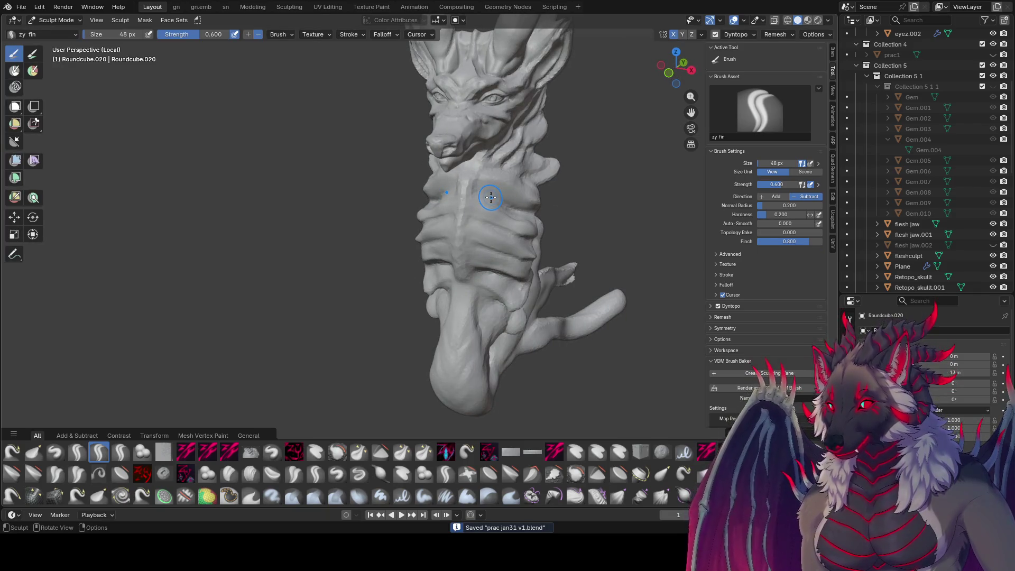
key("q")
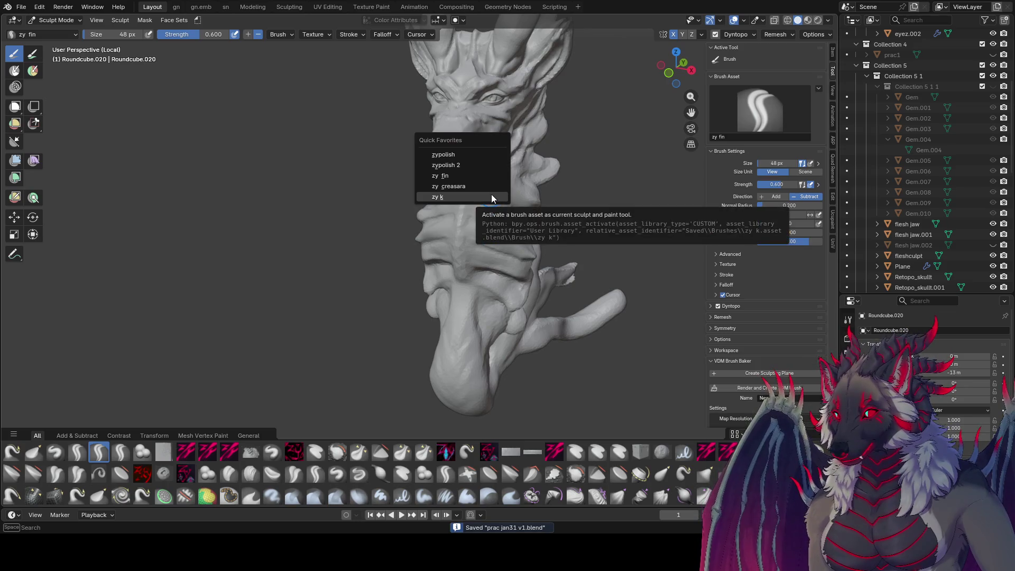
key("Escape")
key("2")
key("f")
left_click(507, 207)
middle_click_drag(507, 206, 479, 199)
Carve neck detail with zy cleave, shrinking the brush through 32, 23 and 21 px.
key("f")
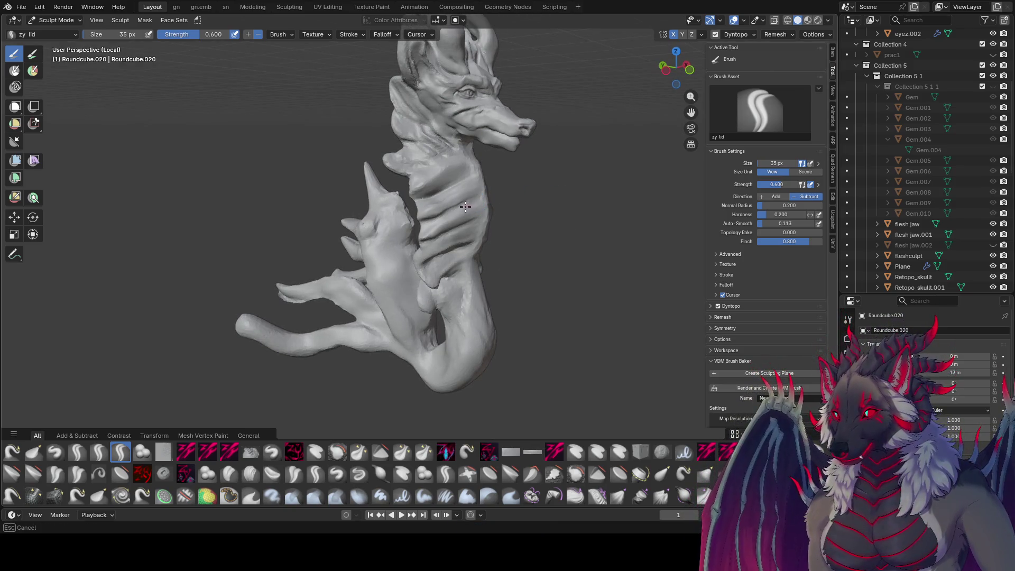
mouse_move(412, 224)
middle_mouse_down()
mouse_move(475, 201)
mouse_move(448, 209)
mouse_move(464, 220)
mouse_move(476, 182)
mouse_move(422, 200)
mouse_move(509, 169)
mouse_move(471, 166)
mouse_move(498, 177)
mouse_move(466, 157)
mouse_move(489, 142)
mouse_move(462, 130)
mouse_move(459, 140)
mouse_move(416, 150)
mouse_move(518, 155)
mouse_move(509, 161)
mouse_move(512, 141)
mouse_move(477, 99)
mouse_move(507, 79)
mouse_move(460, 64)
mouse_move(517, 50)
middle_mouse_up()
key("bracketleft")
key("c")
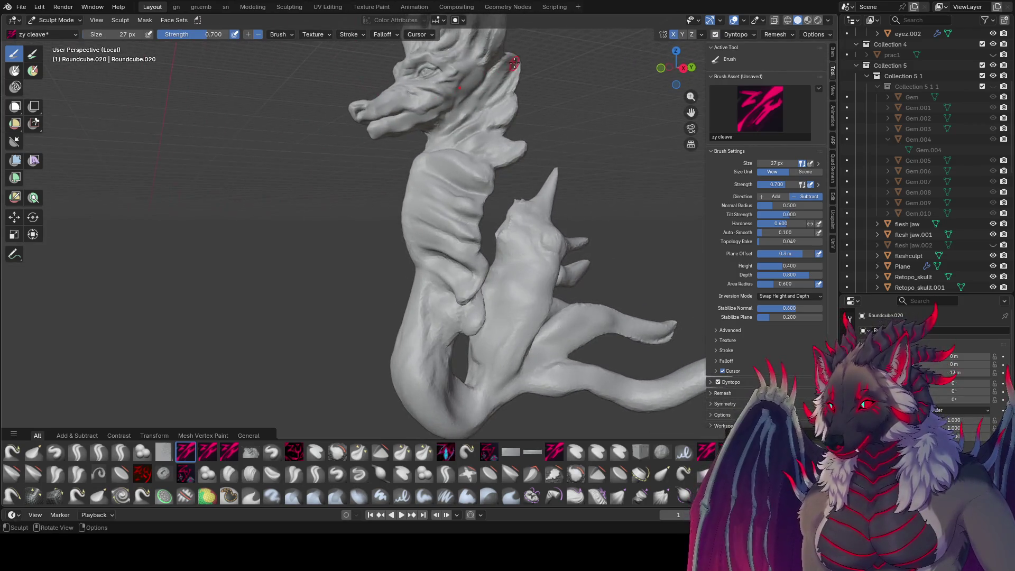
mouse_move(483, 79)
middle_mouse_down()
mouse_move(515, 71)
mouse_move(469, 146)
mouse_move(431, 140)
mouse_move(426, 120)
mouse_move(407, 108)
middle_mouse_up()
key("bracketleft")
key("bracketleft")
key("bracketleft")
key("bracketleft")
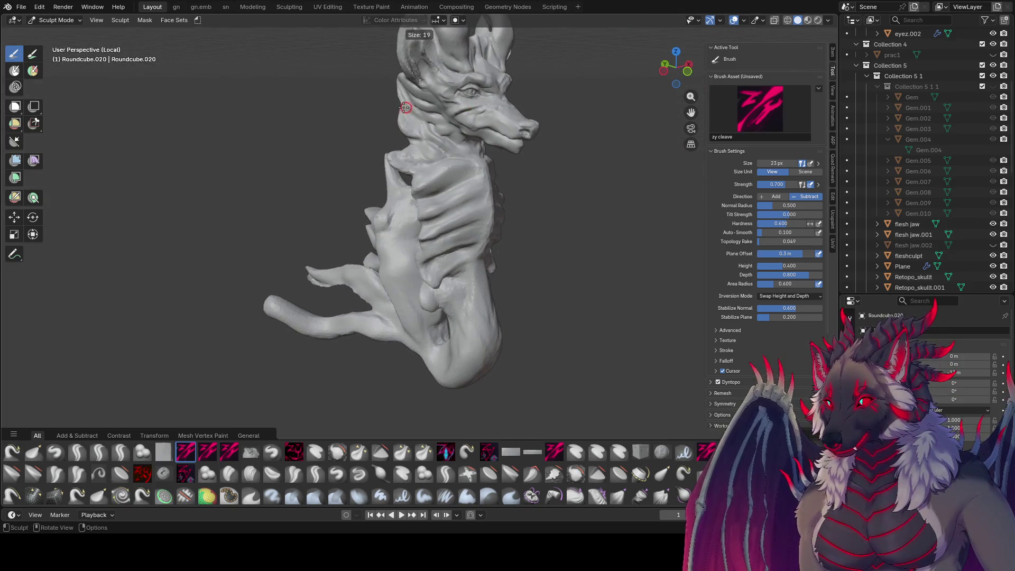
key("bracketright")
key("bracketright")
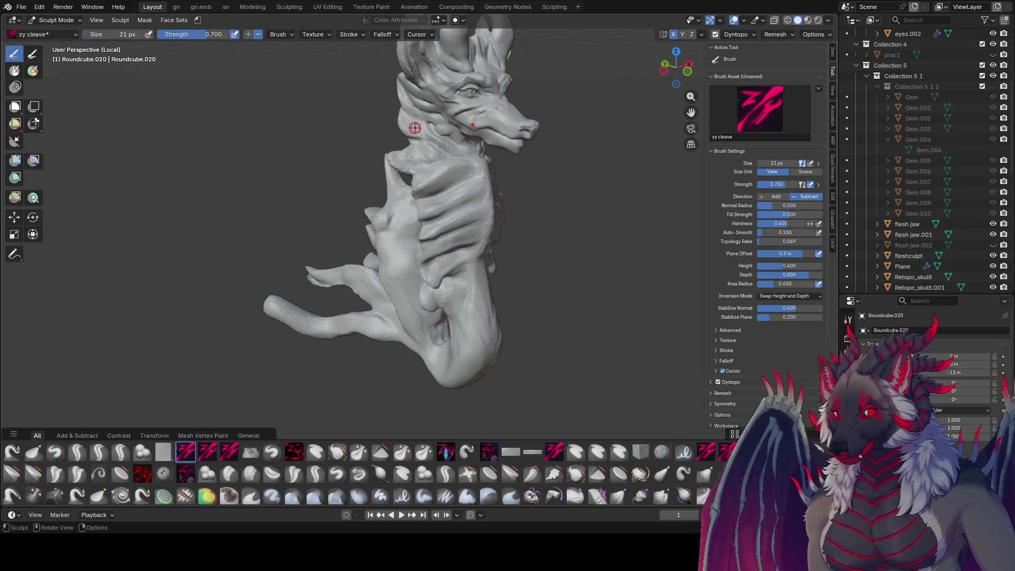
Refine behind the head at 19–27 px brush sizes, ending with Elastic Grab selected.
mouse_move(416, 134)
middle_mouse_down()
mouse_move(408, 115)
mouse_move(415, 153)
mouse_move(405, 170)
mouse_move(435, 159)
mouse_move(448, 166)
mouse_move(424, 177)
mouse_move(470, 138)
mouse_move(421, 159)
mouse_move(462, 157)
mouse_move(363, 152)
mouse_move(397, 112)
mouse_move(389, 125)
mouse_move(401, 129)
mouse_move(381, 102)
mouse_move(423, 91)
mouse_move(539, 120)
mouse_move(627, 86)
mouse_move(541, 138)
mouse_move(593, 141)
mouse_move(525, 165)
mouse_move(525, 177)
mouse_move(309, 193)
mouse_move(416, 154)
mouse_move(599, 190)
mouse_move(526, 185)
middle_mouse_up()
key("bracketleft")
key("bracketright")
key("bracketright")
key("bracketright")
key("bracketright")
key("bracketleft")
key("bracketleft")
key("g")
Pull the dragon's neck with an Elastic Grab stroke and save the file.
left_click_drag(526, 184, 535, 188)
mouse_move(558, 184)
middle_mouse_down()
mouse_move(532, 106)
mouse_move(553, 95)
mouse_move(471, 249)
mouse_move(550, 272)
mouse_move(308, 220)
mouse_move(412, 274)
mouse_move(387, 256)
mouse_move(745, 232)
mouse_move(110, 221)
mouse_move(325, 215)
middle_mouse_up()
scroll(552, 95, "down", 5)
scroll(550, 272, "up", 3)
key("ctrl+s")
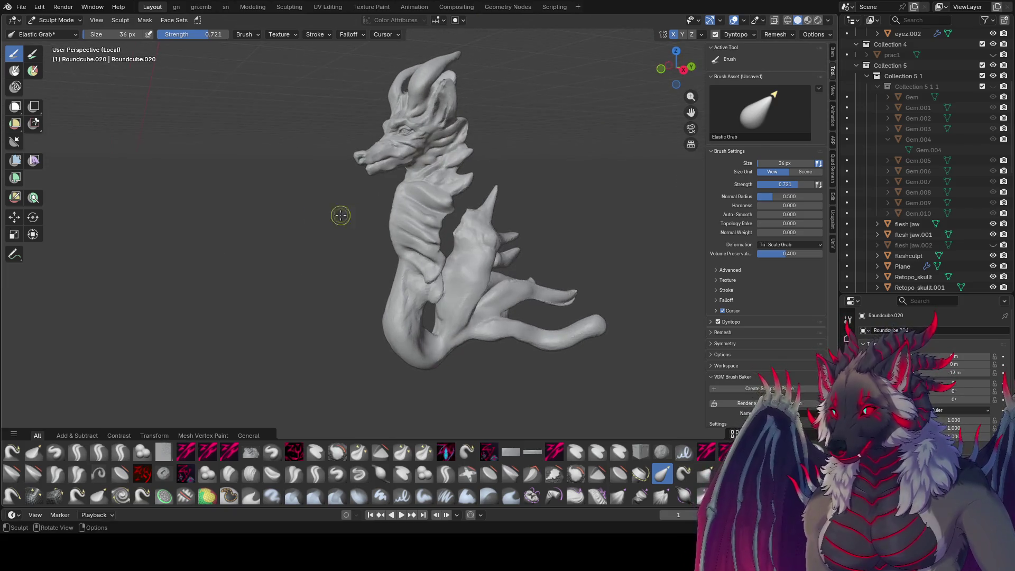
Enlarge the Elastic Grab brush to 136 px and save prac jan31 v1.blend again.
mouse_move(454, 187)
middle_mouse_down()
mouse_move(550, 203)
mouse_move(600, 197)
mouse_move(541, 234)
mouse_move(504, 242)
mouse_move(430, 294)
mouse_move(421, 288)
mouse_move(414, 313)
mouse_move(449, 307)
mouse_move(494, 250)
middle_mouse_up()
mouse_move(521, 347)
middle_mouse_down()
mouse_move(415, 373)
mouse_move(437, 350)
mouse_move(340, 356)
middle_mouse_up()
key("f")
middle_click_drag(423, 302, 579, 294)
key("ctrl+s")
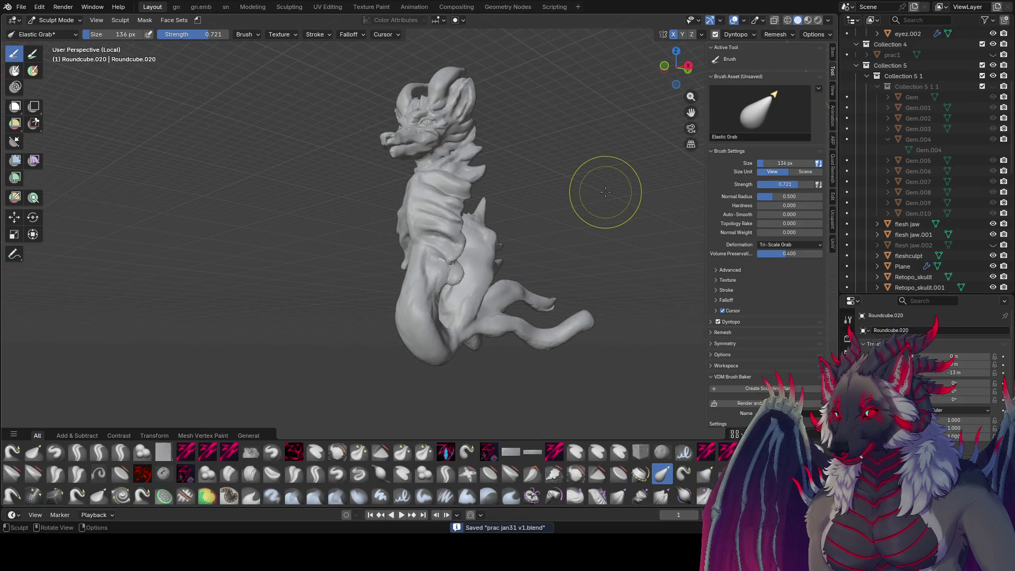
middle_click_drag(573, 177, 606, 189)
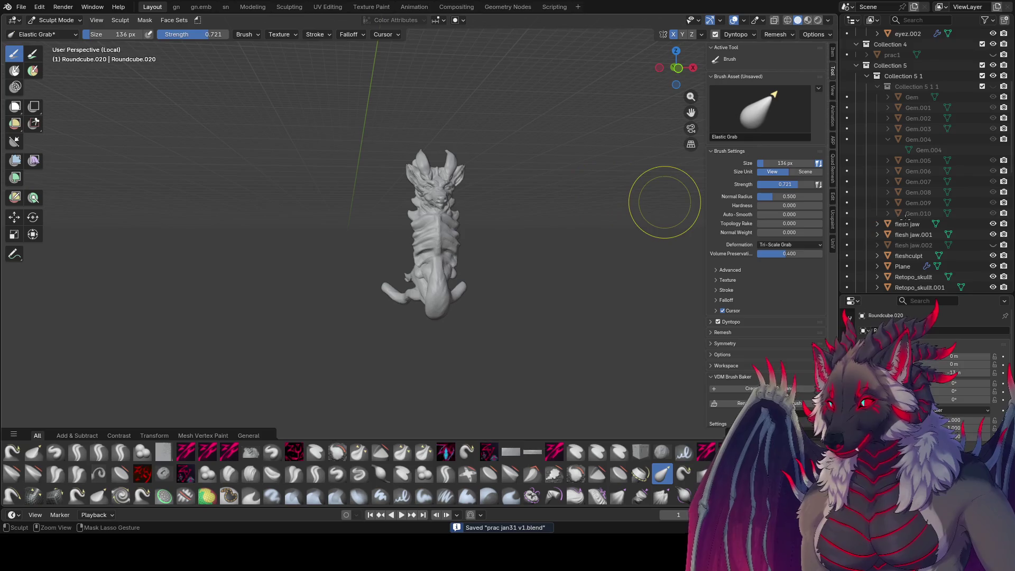
Select the collection in the outliner and save through the File menu.
scroll(930, 216, "down", 4)
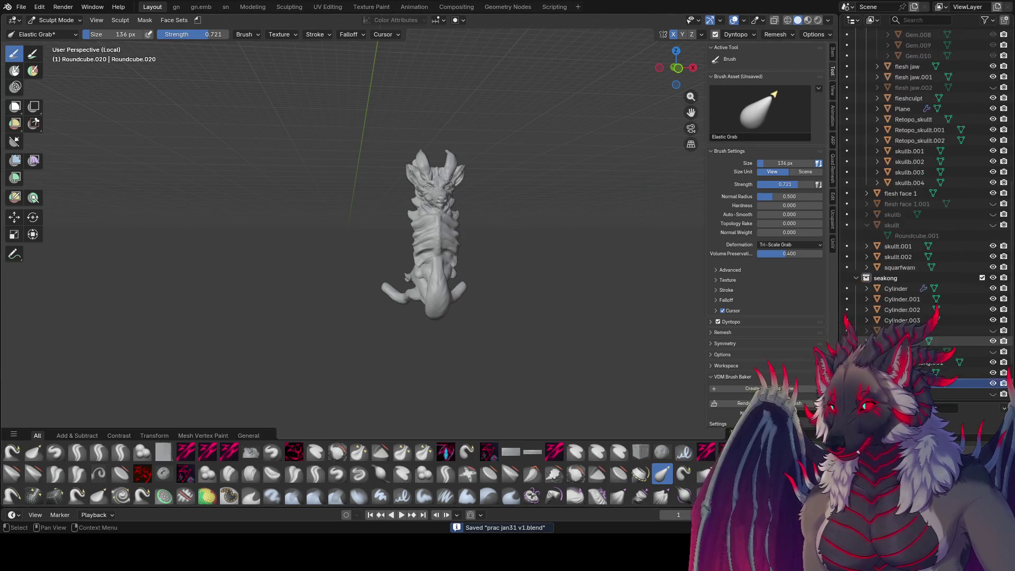
scroll(899, 322, "down", 10)
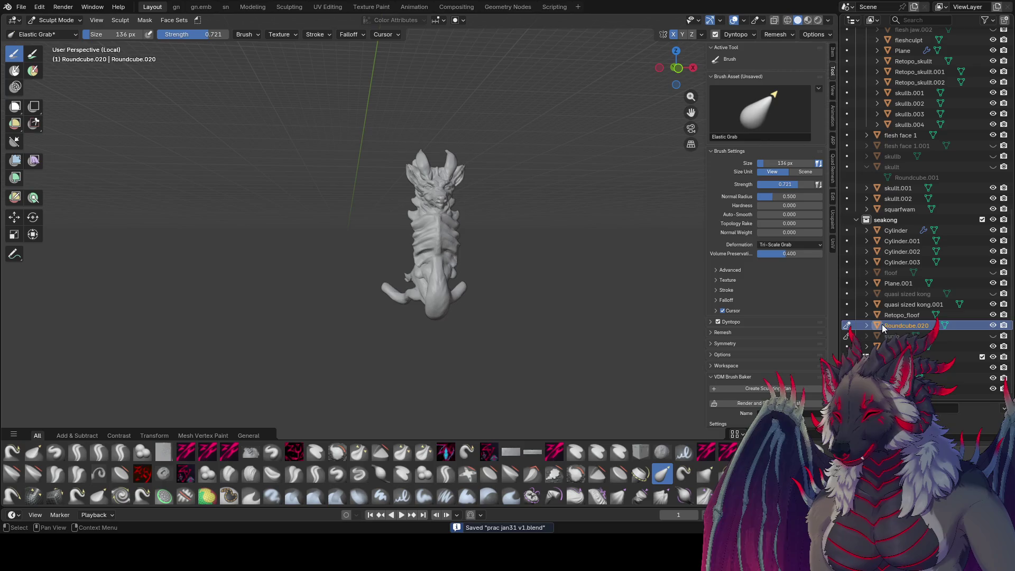
left_click(893, 357)
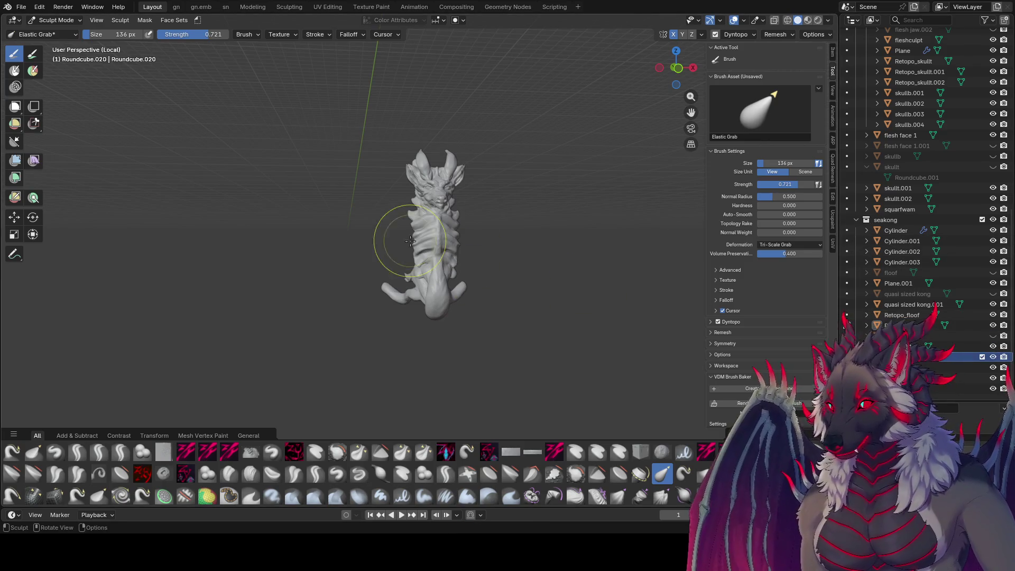
left_click(11, 7)
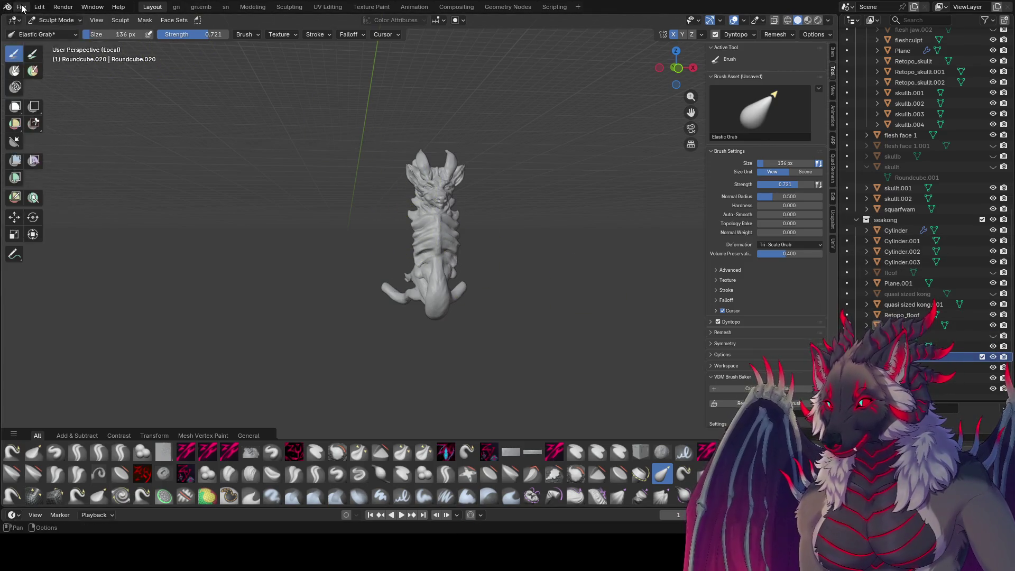
left_click(21, 6)
left_click(32, 74)
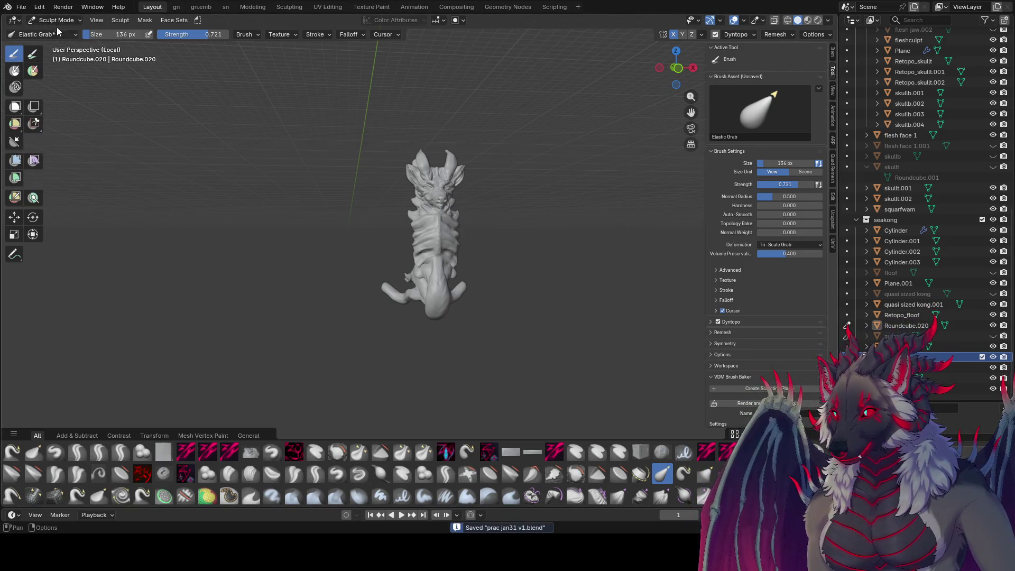
Switch from Sculpt Mode to Object Mode and select the sea-dragon.
left_click(56, 21)
left_click(53, 32)
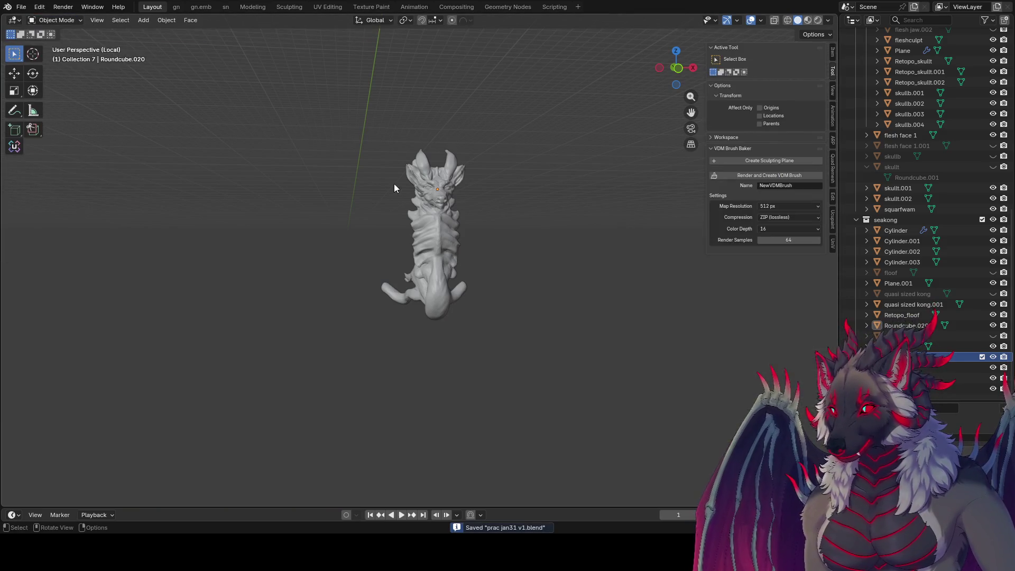
left_click(424, 218)
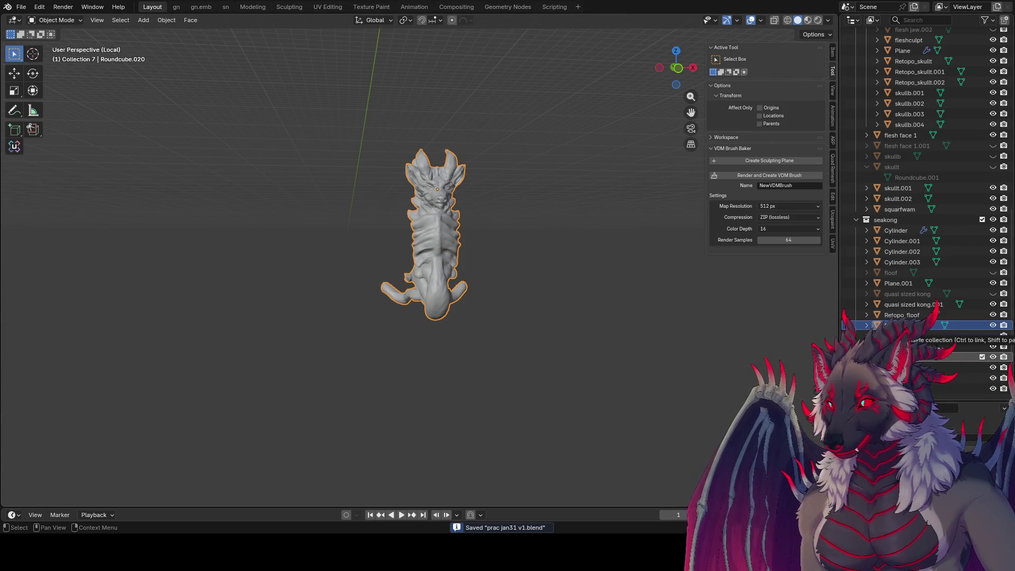
middle_click_drag(571, 316, 585, 317)
Rename the sculpted object to 'seadoon' in the outliner and save.
double_click(914, 357)
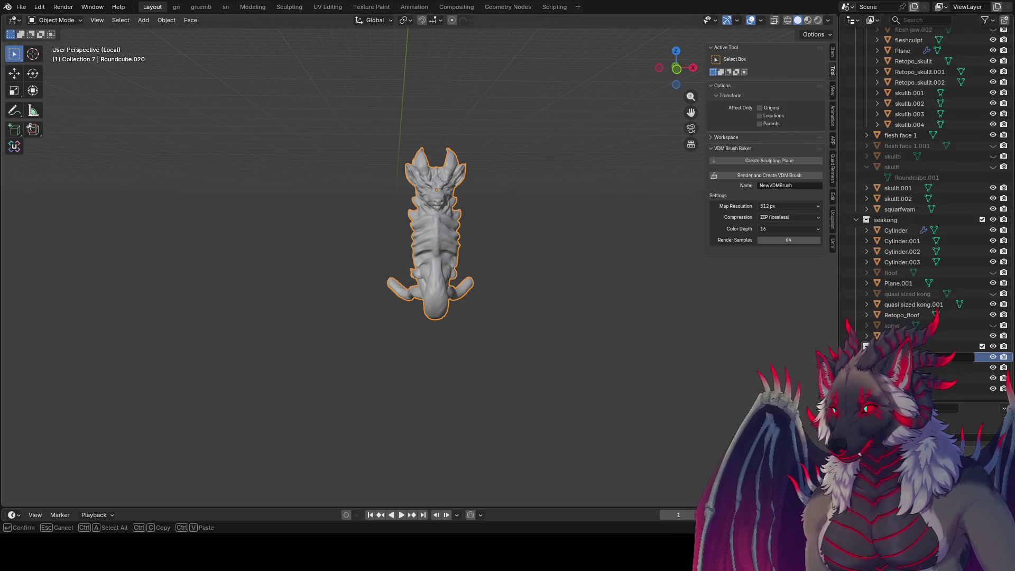
key("Return")
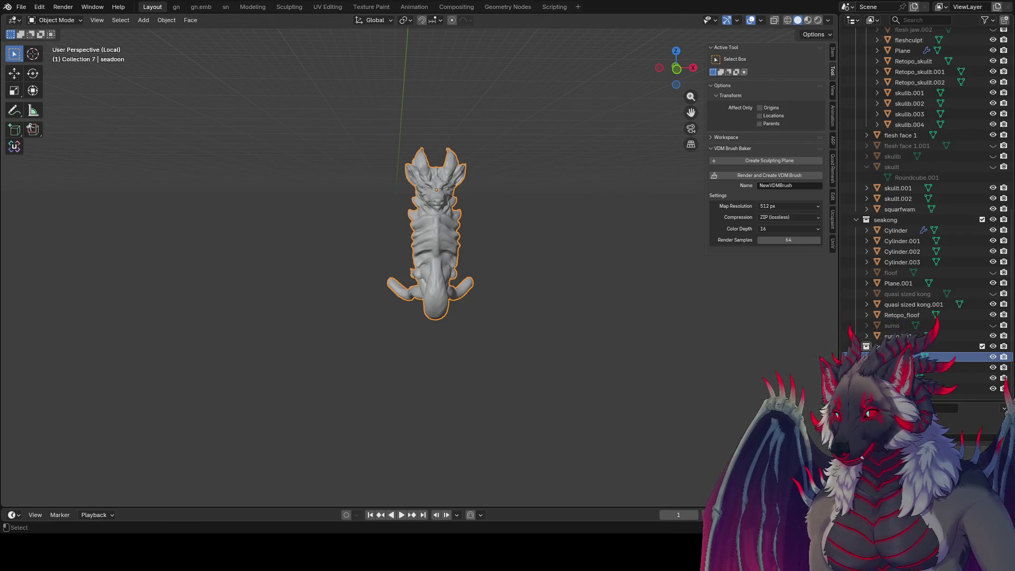
key("ctrl+s")
left_click(489, 316)
mouse_move(488, 316)
middle_mouse_down()
mouse_move(475, 356)
mouse_move(402, 370)
mouse_move(675, 374)
mouse_move(740, 365)
mouse_move(608, 342)
mouse_move(401, 341)
mouse_move(445, 331)
mouse_move(502, 341)
mouse_move(397, 444)
mouse_move(391, 361)
mouse_move(255, 316)
mouse_move(400, 294)
mouse_move(294, 307)
middle_mouse_up()
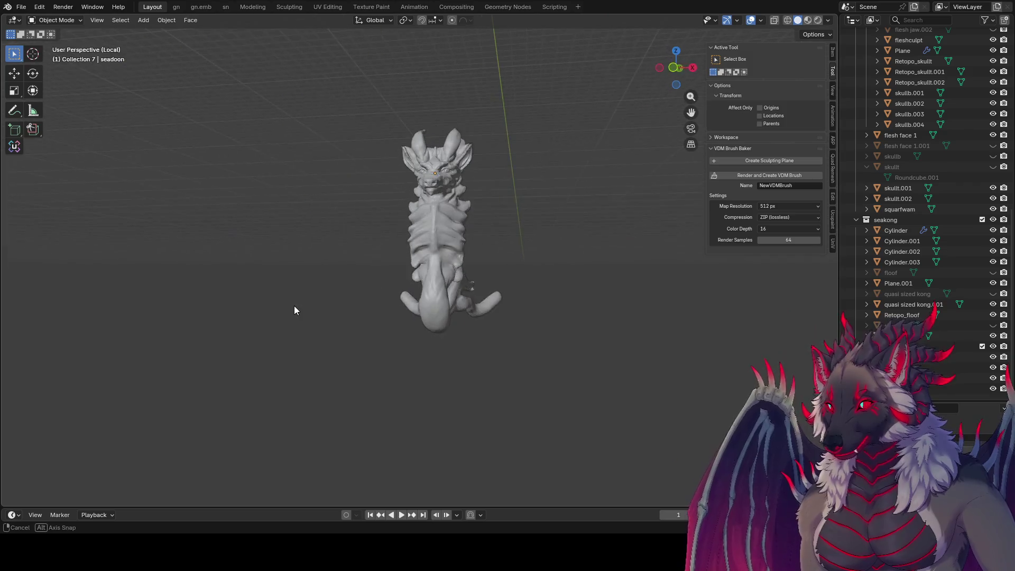
mouse_move(459, 293)
middle_mouse_down()
mouse_move(346, 303)
mouse_move(483, 292)
mouse_move(641, 299)
mouse_move(571, 301)
mouse_move(613, 312)
mouse_move(585, 310)
mouse_move(582, 300)
mouse_move(670, 279)
mouse_move(20, 297)
mouse_move(650, 295)
mouse_move(636, 347)
mouse_move(442, 404)
mouse_move(300, 291)
mouse_move(160, 288)
middle_mouse_up()
mouse_move(486, 277)
middle_mouse_down()
mouse_move(414, 286)
mouse_move(169, 279)
mouse_move(518, 281)
middle_mouse_up()
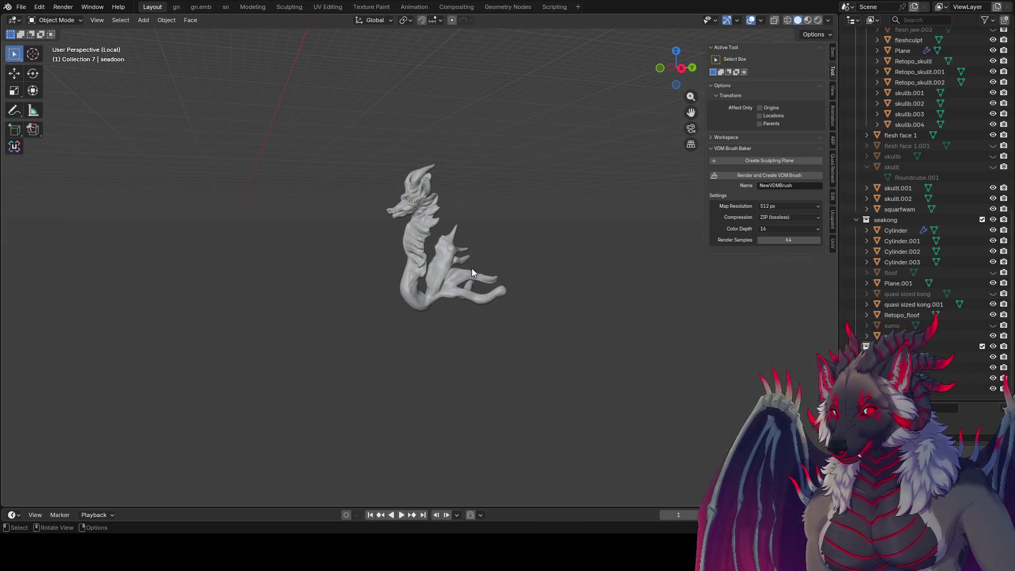
mouse_move(461, 267)
middle_mouse_down()
mouse_move(176, 261)
mouse_move(5, 271)
middle_mouse_up()
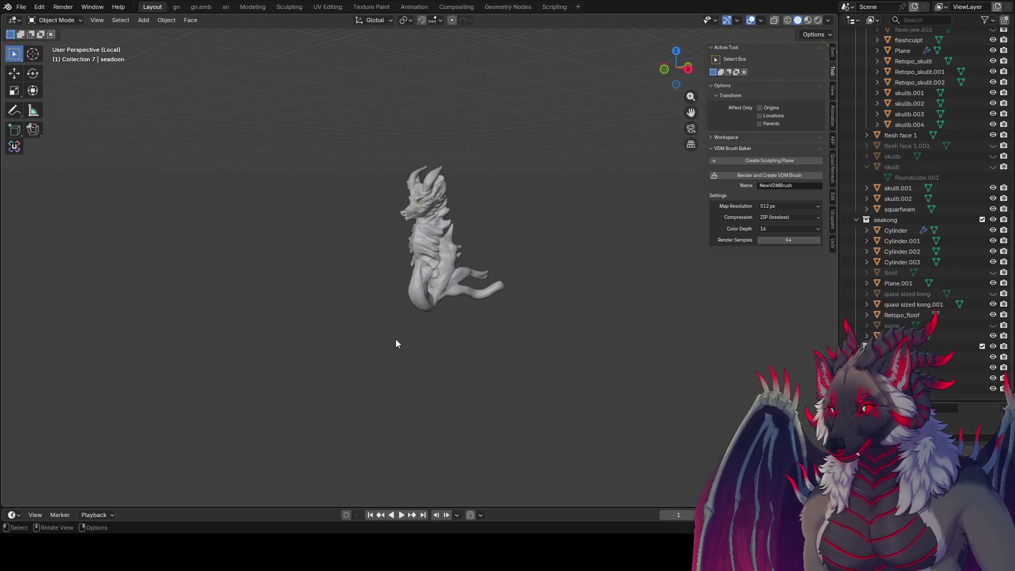
Save, select seadoon and enter Sculpt Mode through the Ctrl+Tab pie.
mouse_move(500, 324)
middle_mouse_down()
mouse_move(487, 312)
mouse_move(568, 305)
mouse_move(519, 282)
mouse_move(527, 287)
middle_mouse_up()
key("ctrl+s")
left_click(477, 281)
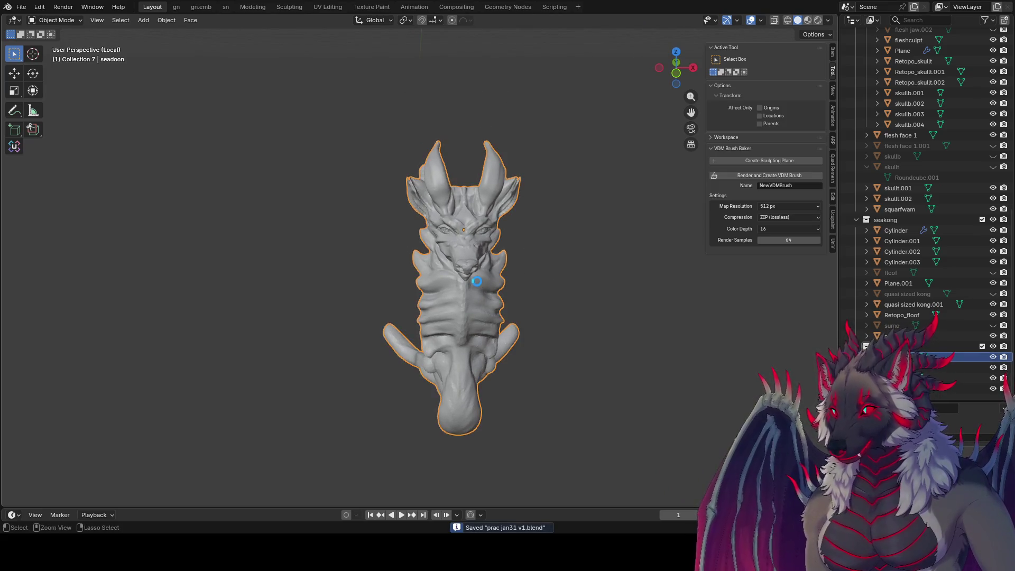
key("ctrl+Tab")
middle_click_drag(510, 285, 328, 351)
Pull the neck outward with Elastic Grab, shrink the brush to 52 px and save.
key("f")
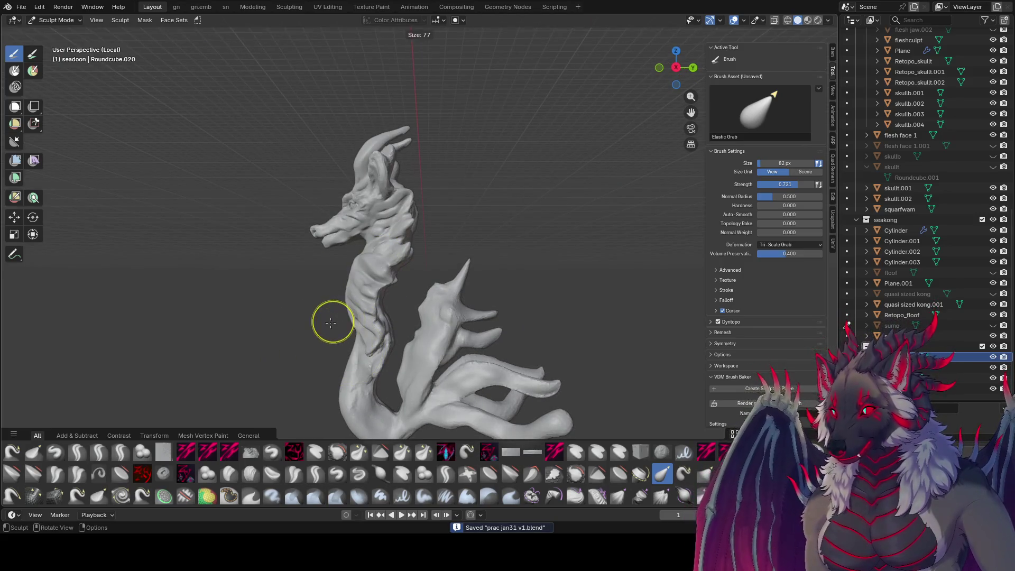
left_click_drag(354, 322, 330, 341)
middle_click_drag(329, 341, 637, 301)
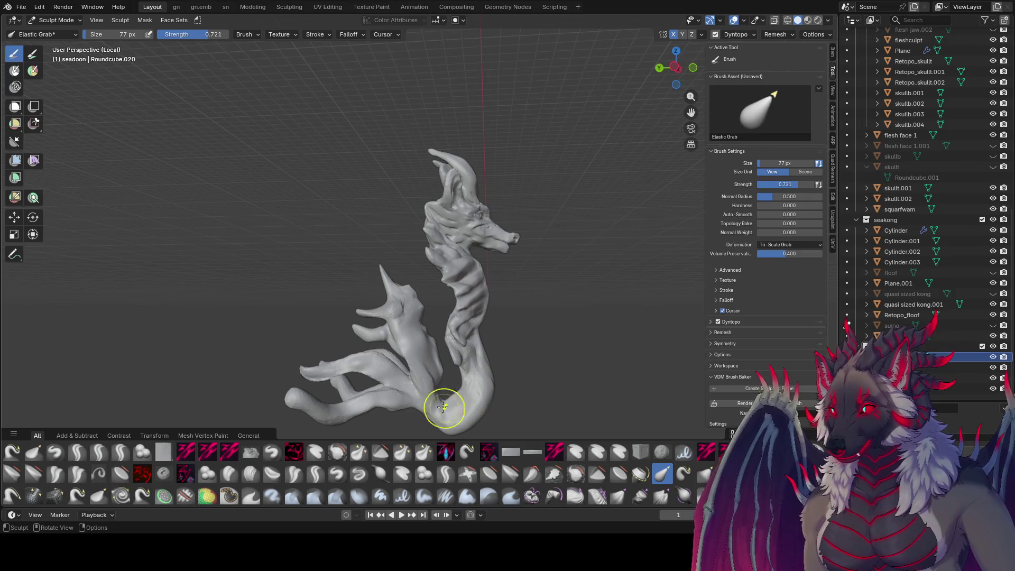
mouse_move(412, 340)
middle_mouse_down()
mouse_move(584, 349)
mouse_move(442, 347)
mouse_move(528, 346)
mouse_move(444, 148)
mouse_move(457, 216)
mouse_move(317, 296)
mouse_move(351, 290)
mouse_move(301, 304)
middle_mouse_up()
middle_click_drag(221, 295, 225, 291, "shift")
key("f")
left_click(239, 263)
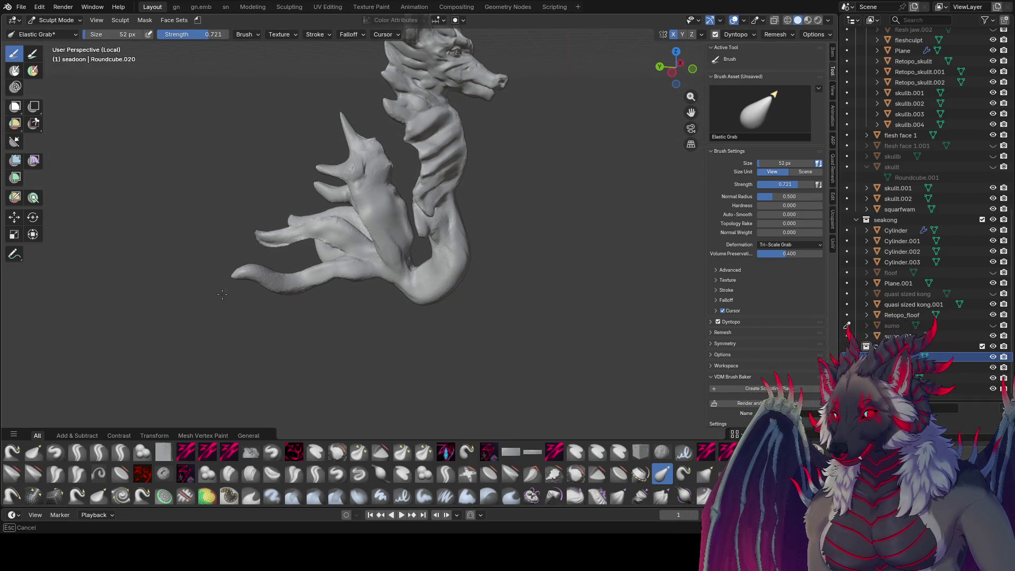
mouse_move(228, 296)
middle_mouse_down()
mouse_move(573, 305)
mouse_move(504, 318)
middle_mouse_up()
key("ctrl+s")
Pick zy fin, then zy lid, and dent the surface along the neck.
mouse_move(279, 355)
middle_mouse_down()
mouse_move(346, 345)
mouse_move(341, 317)
middle_mouse_up()
key("q")
left_click(356, 322)
key("2")
mouse_move(380, 281)
middle_mouse_down()
mouse_move(392, 272)
mouse_move(374, 289)
middle_mouse_up()
left_click_drag(373, 289, 352, 296)
Carve a stroke along the horn and sculpt the body with the brush at 40 px.
middle_click_drag(394, 267, 346, 253)
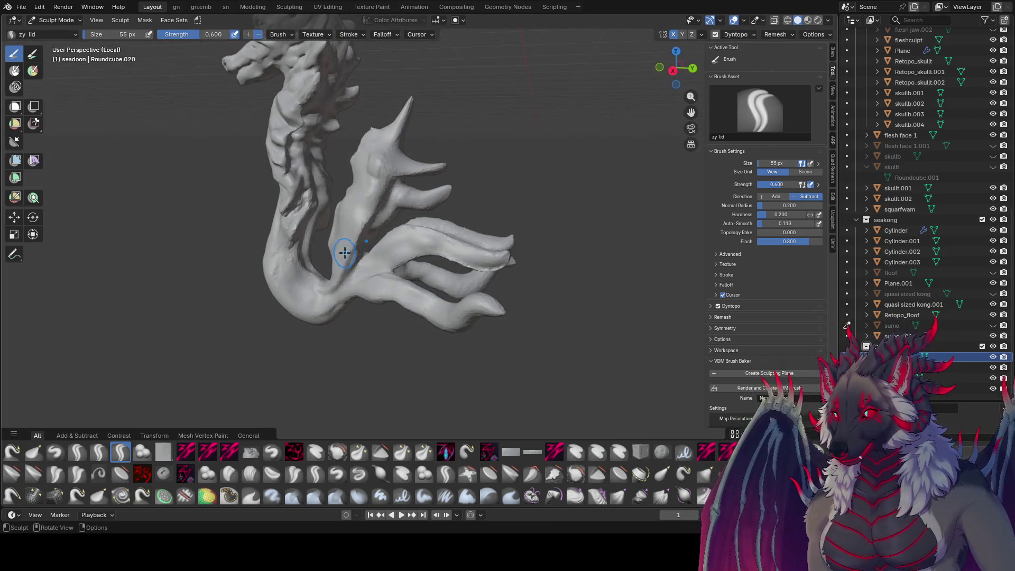
middle_click_drag(383, 157, 397, 171)
key("bracketleft")
left_click_drag(433, 169, 417, 173)
middle_click_drag(379, 167, 411, 160)
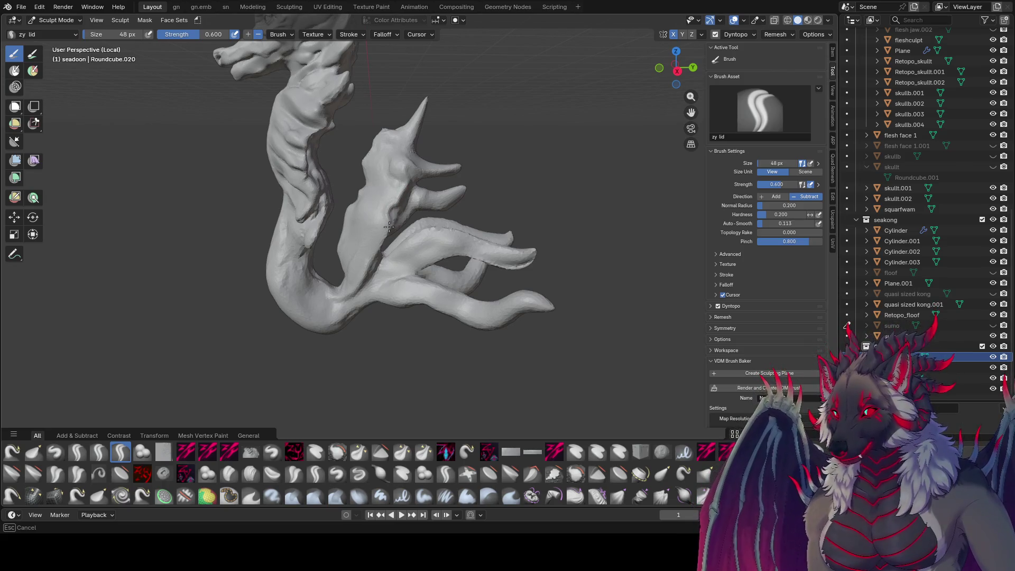
left_click_drag(361, 278, 373, 295)
mouse_move(373, 294)
middle_mouse_down()
mouse_move(431, 301)
mouse_move(408, 277)
middle_mouse_up()
mouse_move(407, 276)
left_mouse_down()
mouse_move(389, 298)
mouse_move(385, 287)
left_mouse_up()
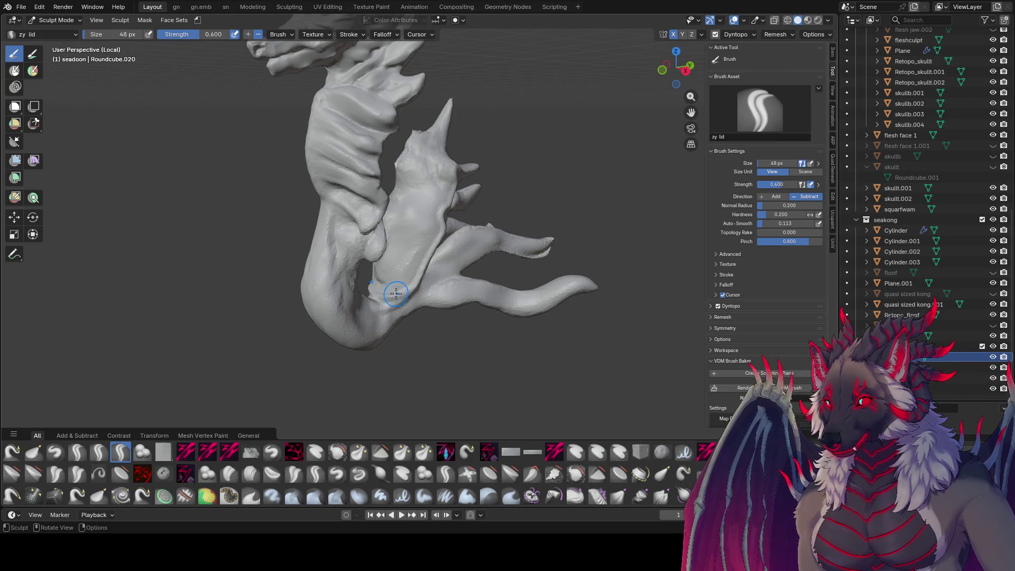
mouse_move(382, 291)
middle_mouse_down()
mouse_move(397, 267)
mouse_move(413, 273)
mouse_move(430, 226)
middle_mouse_up()
mouse_move(430, 226)
left_mouse_down()
mouse_move(430, 210)
mouse_move(410, 258)
left_mouse_up()
middle_click_drag(410, 258, 397, 265)
Cut a zy cleave line into the body, then return to zy lid at 28 px.
key("c")
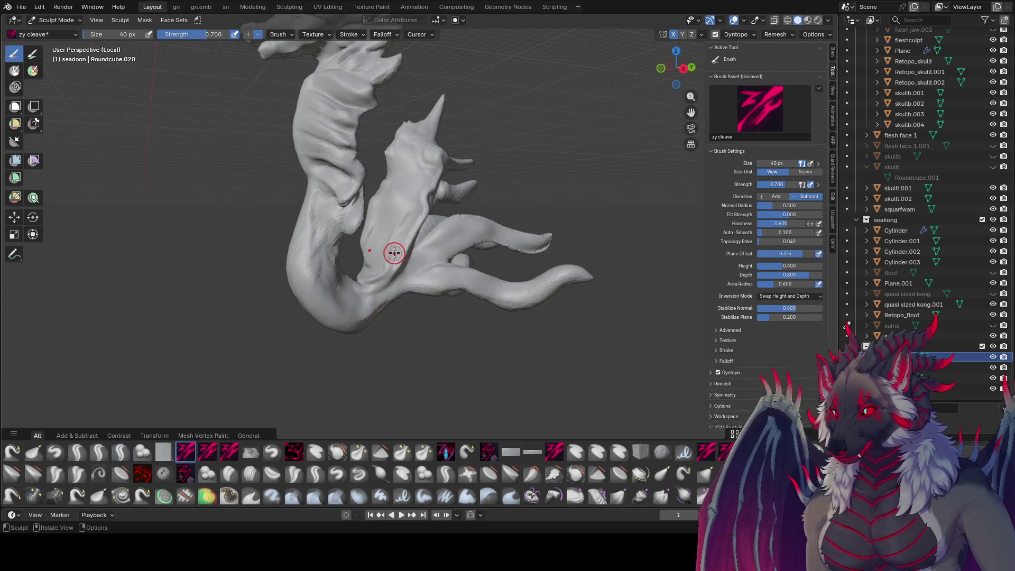
left_click_drag(389, 262, 397, 233)
mouse_move(396, 233)
middle_mouse_down()
mouse_move(449, 203)
mouse_move(408, 196)
mouse_move(405, 221)
mouse_move(386, 223)
mouse_move(378, 244)
mouse_move(406, 237)
mouse_move(426, 206)
mouse_move(401, 161)
mouse_move(435, 158)
middle_mouse_up()
key("l")
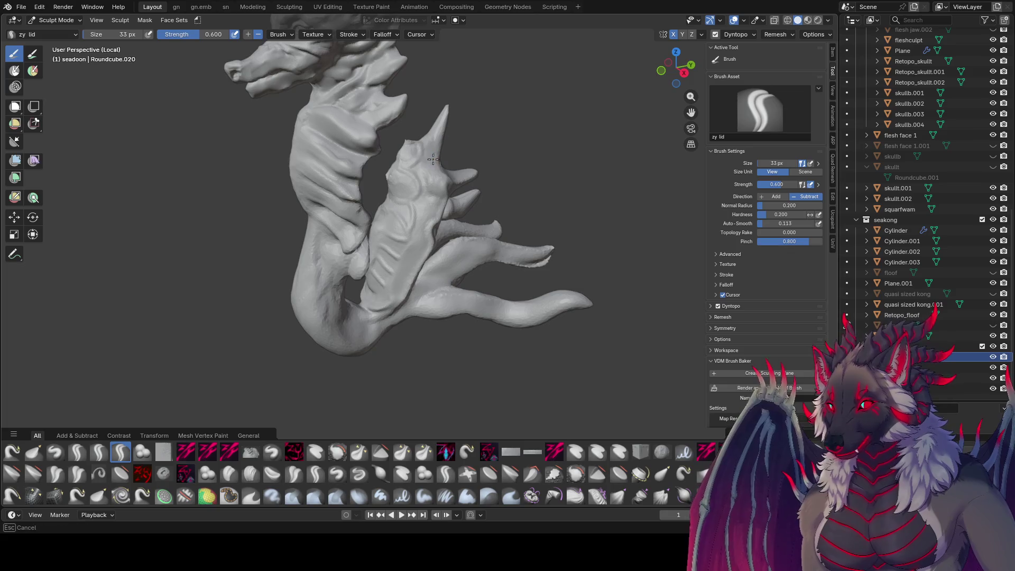
mouse_move(432, 193)
middle_mouse_down()
mouse_move(450, 169)
mouse_move(403, 163)
middle_mouse_up()
key("bracketleft")
Groove the lower body with zy cleave at 23 px and zy panelize at 23 px, then save.
key("shift+t")
key("bracketright")
key("bracketright")
key("bracketright")
key("bracketleft")
key("bracketleft")
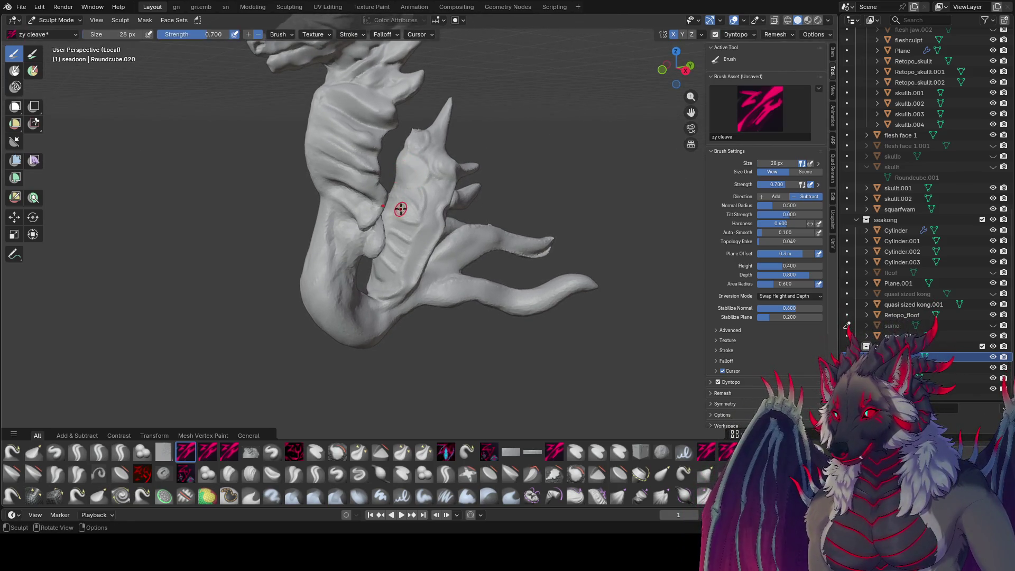
middle_click_drag(412, 208, 395, 207)
key("bracketleft")
key("bracketleft")
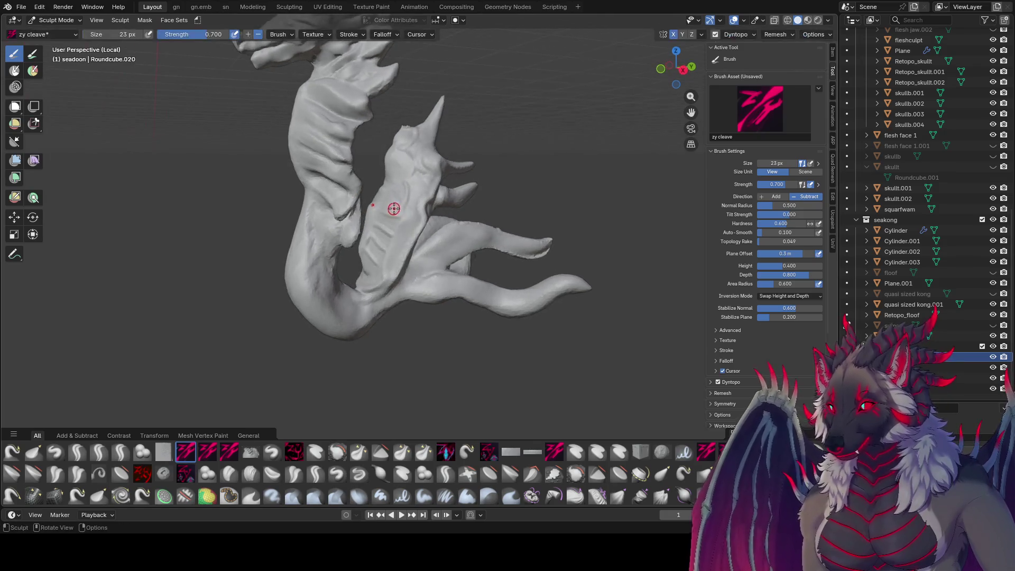
key("p")
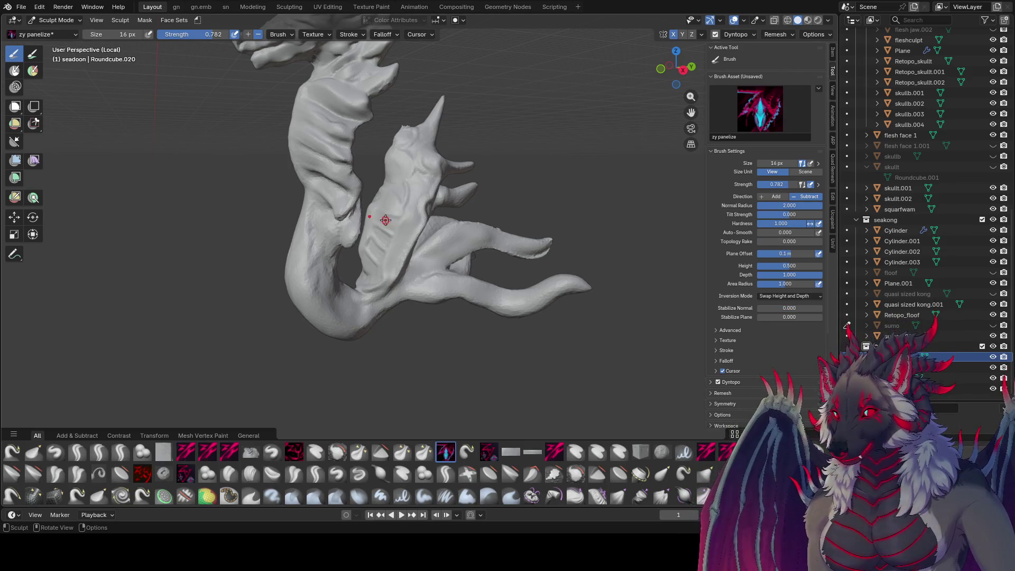
key("bracketright")
key("bracketright")
key("bracketright")
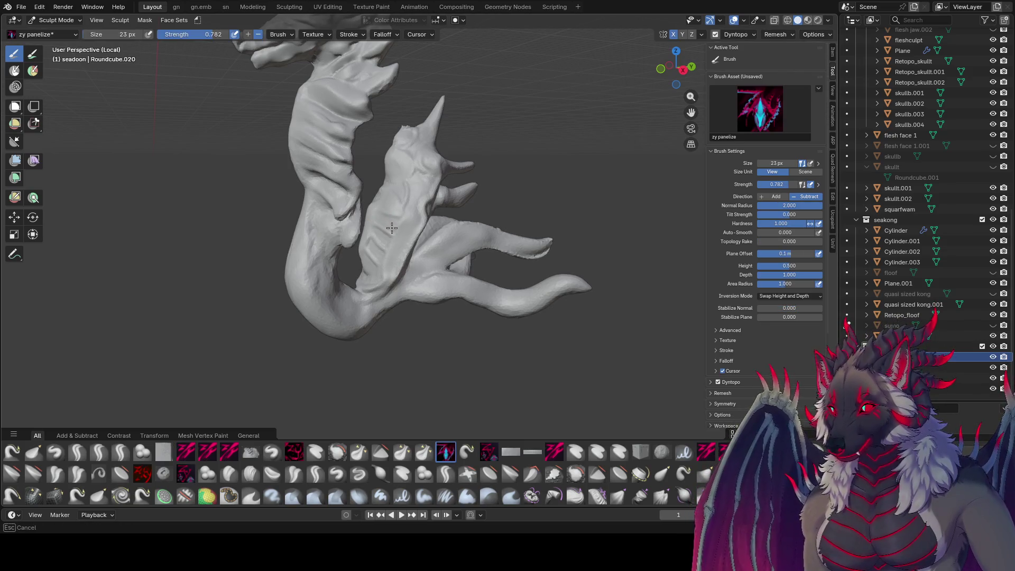
mouse_move(389, 220)
middle_mouse_down()
mouse_move(418, 211)
mouse_move(383, 251)
middle_mouse_up()
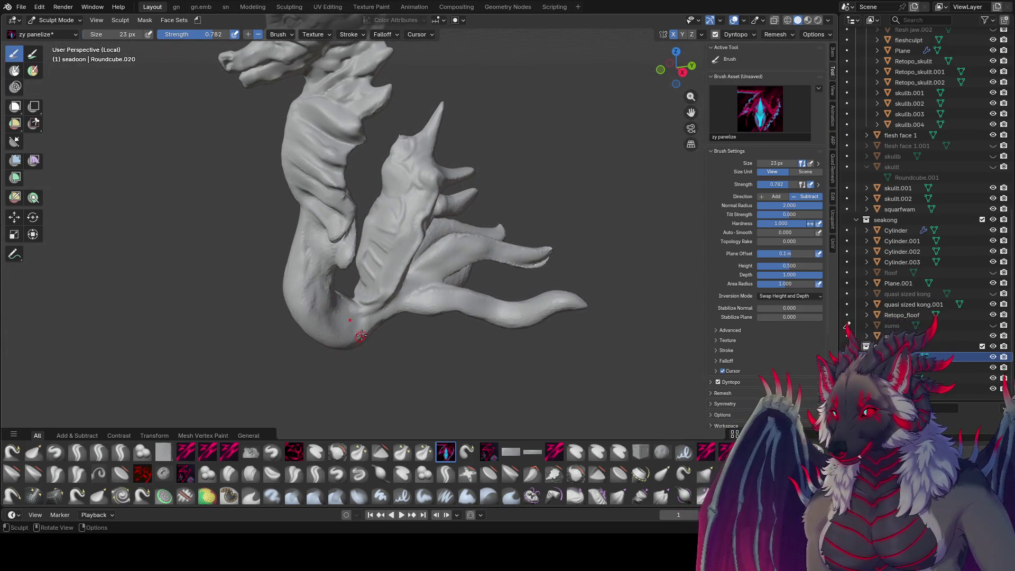
key("ctrl+s")
Flatten the crest's surface from several angles with the zyTrim brush.
left_click(142, 473)
left_click_drag(378, 252, 372, 247)
mouse_move(401, 248)
middle_mouse_down()
mouse_move(424, 226)
mouse_move(376, 238)
middle_mouse_up()
left_click_drag(377, 238, 374, 242)
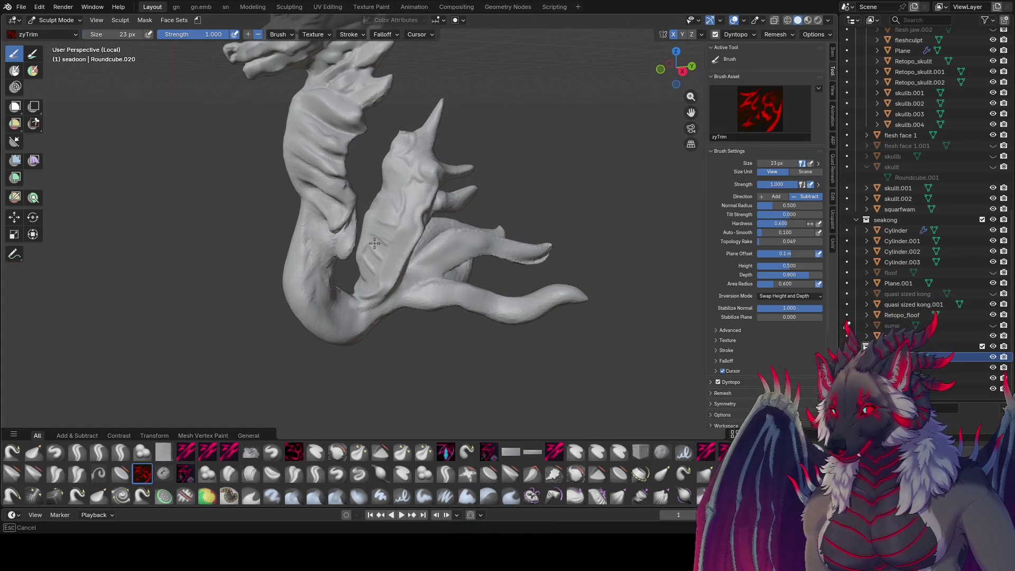
middle_click_drag(382, 248, 413, 197)
left_click_drag(414, 197, 409, 198)
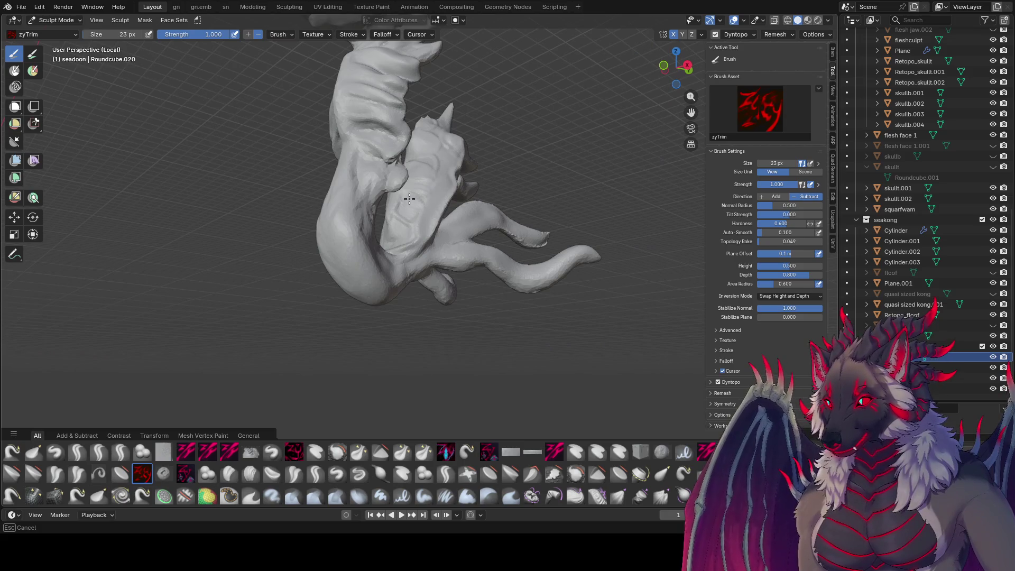
middle_click_drag(419, 204, 382, 246)
left_click_drag(379, 242, 393, 253)
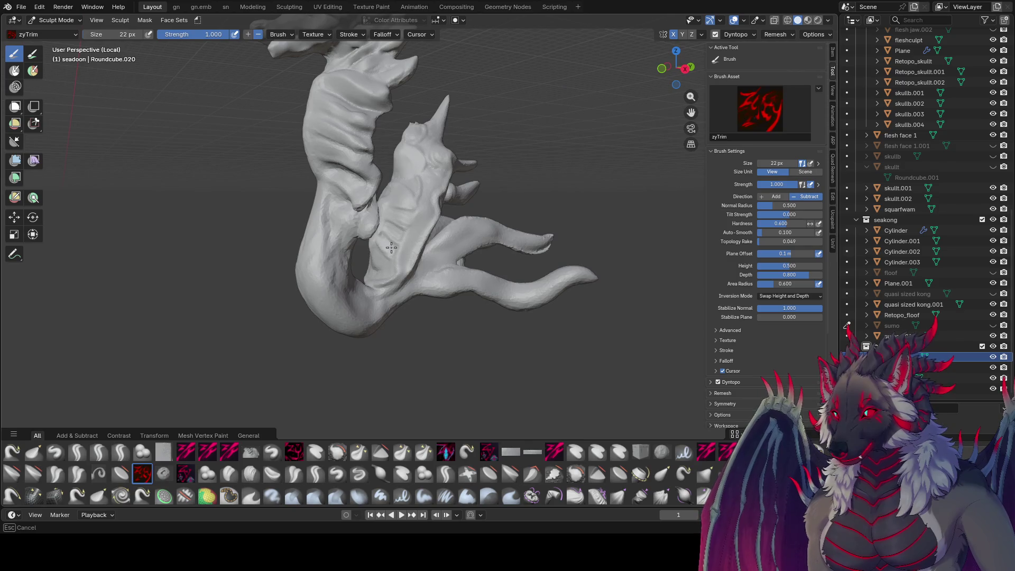
scroll(390, 247, "up", 2)
mouse_move(392, 247)
middle_mouse_down()
mouse_move(377, 232)
mouse_move(389, 281)
mouse_move(385, 266)
middle_mouse_up()
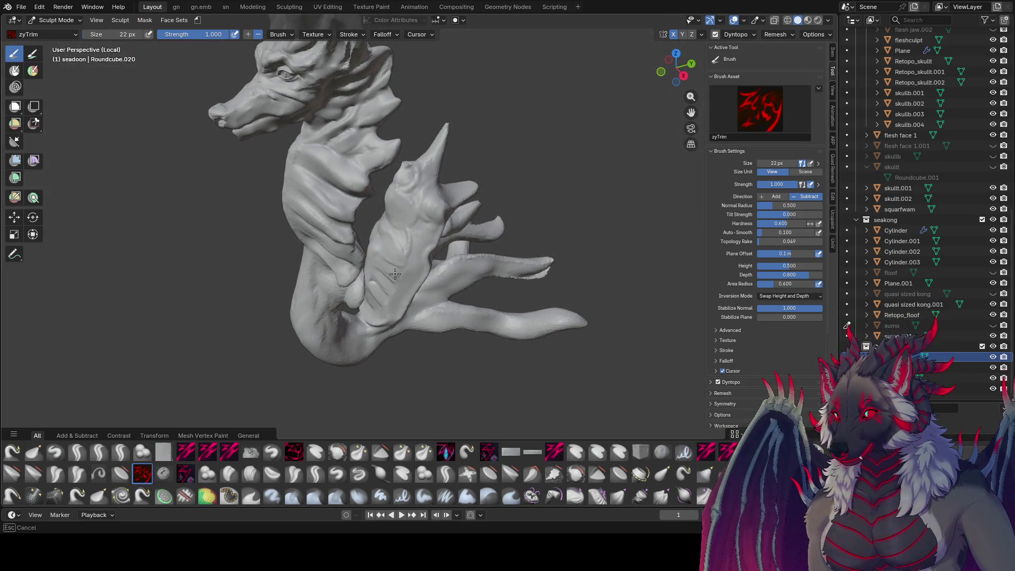
Switch to the zy fin brush at 26 px and pinch the tall spike's tip into a sharper fin.
key("bracketright")
key("bracketright")
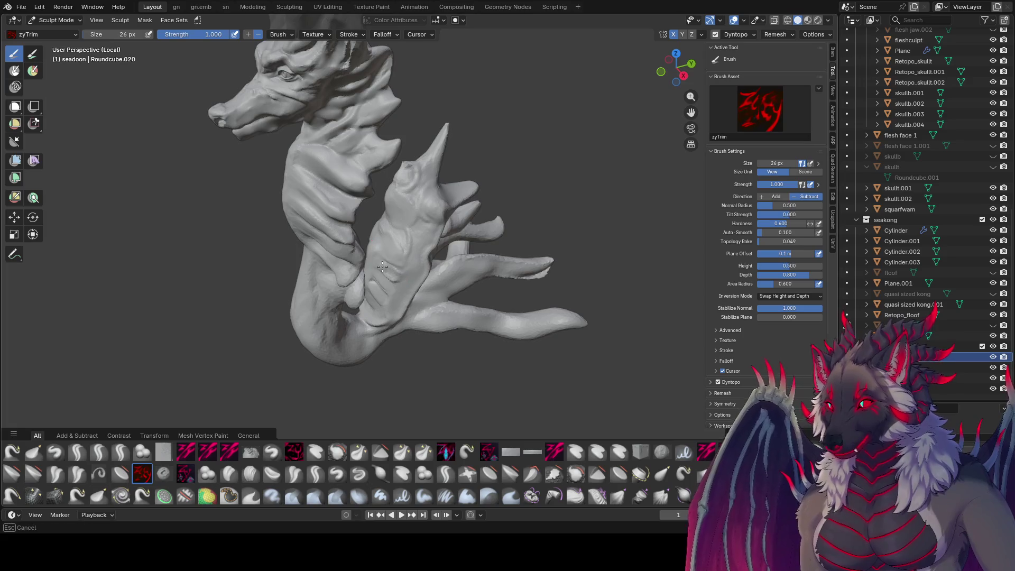
middle_click_drag(425, 222, 418, 234)
key("3")
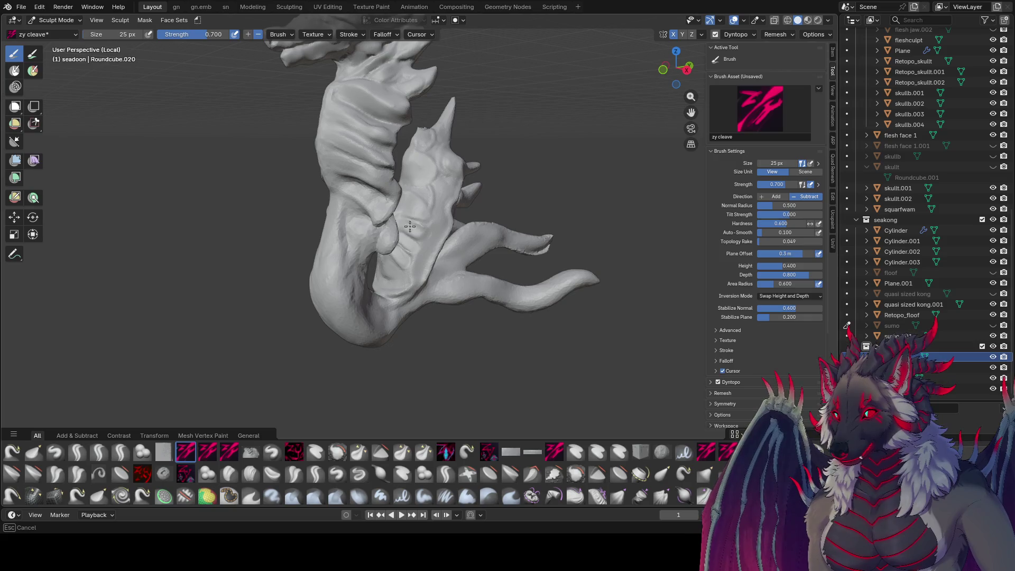
middle_click_drag(421, 229, 423, 228)
key("4")
key("shift+space")
left_click(420, 224)
middle_click_drag(425, 222, 406, 273)
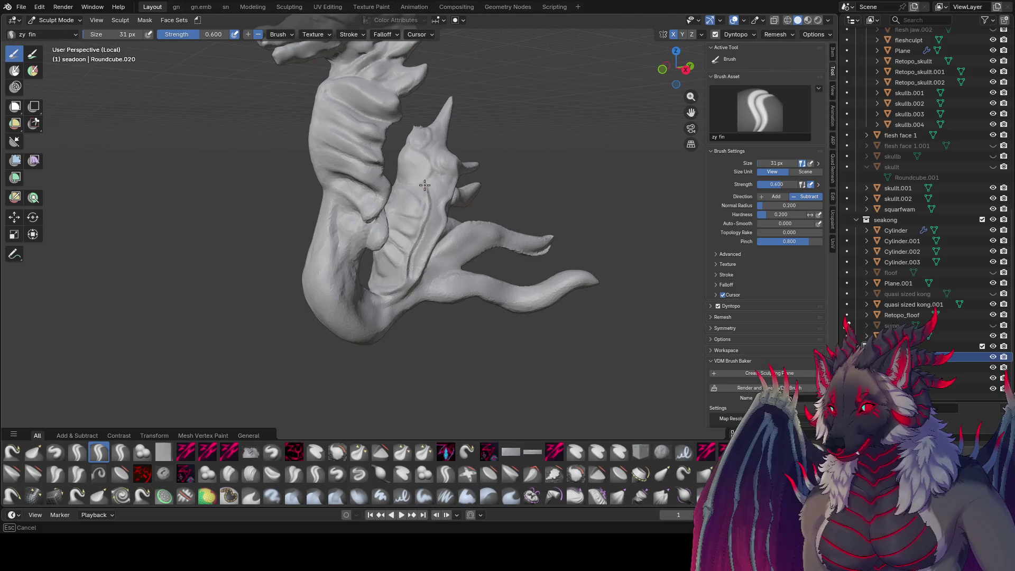
mouse_move(427, 157)
middle_mouse_down()
mouse_move(423, 196)
mouse_move(418, 189)
middle_mouse_up()
mouse_move(425, 153)
middle_mouse_down()
mouse_move(365, 358)
mouse_move(388, 150)
mouse_move(431, 139)
middle_mouse_up()
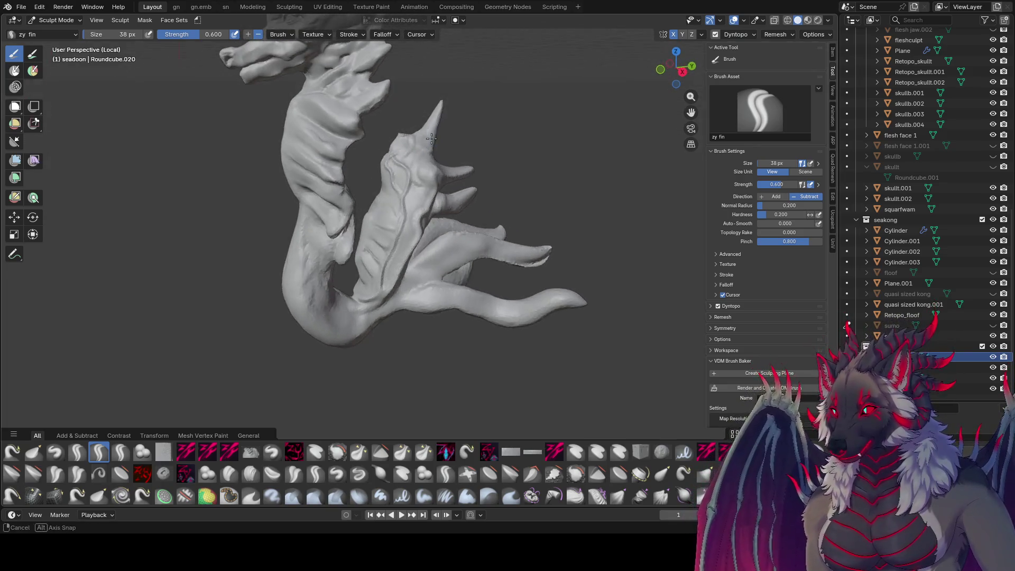
left_click_drag(432, 103, 425, 126)
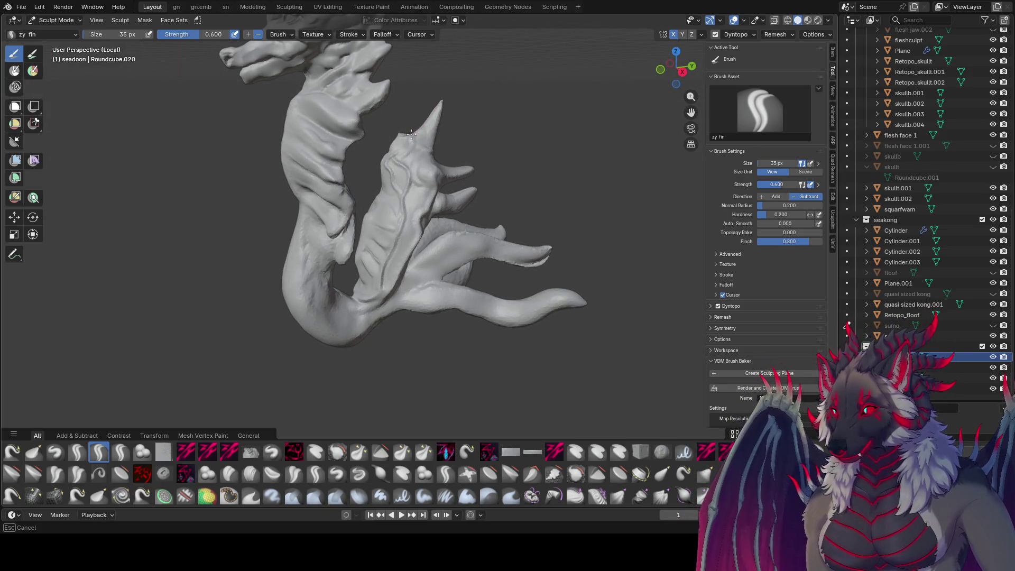
Groove the spike and carve grooves along the crest with zy cleave at 30 px.
mouse_move(439, 101)
middle_mouse_down()
mouse_move(425, 124)
mouse_move(437, 153)
middle_mouse_up()
key("c")
left_click_drag(437, 154, 427, 167)
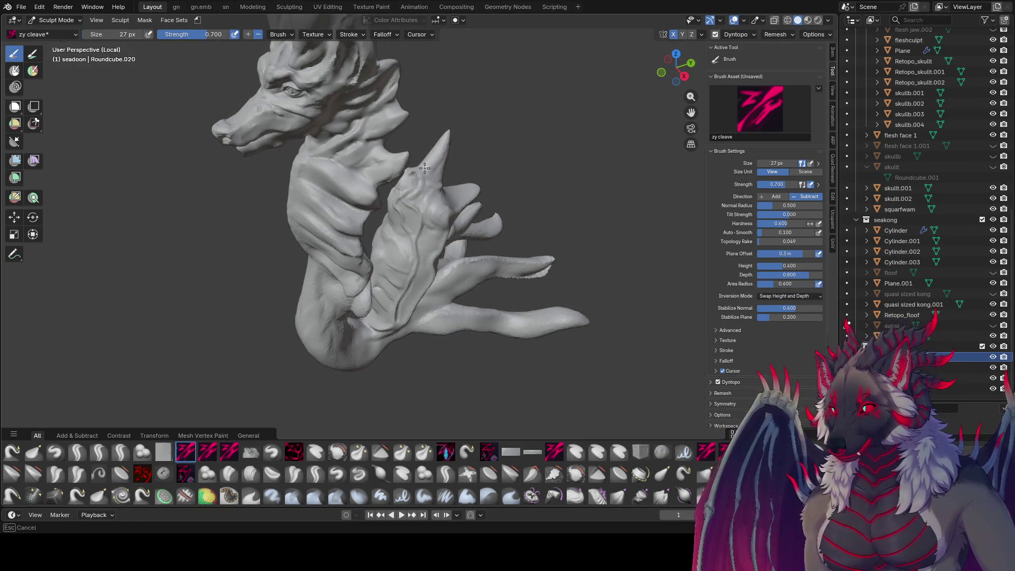
middle_click_drag(431, 155, 438, 146)
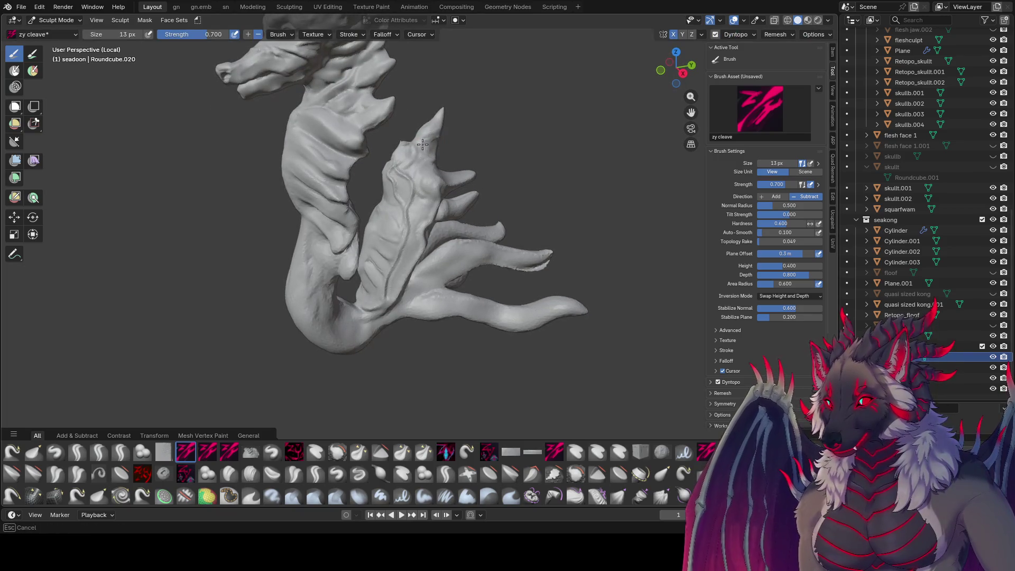
key("bracketright")
key("bracketright")
key("bracketright")
mouse_move(443, 133)
middle_mouse_down()
mouse_move(451, 147)
mouse_move(433, 123)
mouse_move(382, 138)
mouse_move(392, 138)
middle_mouse_up()
key("bracketright")
left_click_drag(391, 138, 392, 136)
middle_click_drag(392, 136, 419, 170)
left_click_drag(415, 171, 417, 178)
mouse_move(416, 179)
middle_mouse_down()
mouse_move(460, 160)
mouse_move(436, 168)
mouse_move(448, 166)
mouse_move(452, 140)
mouse_move(408, 175)
mouse_move(346, 185)
mouse_move(402, 172)
mouse_move(383, 185)
mouse_move(391, 153)
mouse_move(370, 147)
mouse_move(386, 154)
mouse_move(377, 154)
mouse_move(390, 140)
mouse_move(377, 148)
mouse_move(398, 158)
mouse_move(397, 141)
mouse_move(434, 135)
mouse_move(449, 149)
mouse_move(408, 180)
mouse_move(503, 181)
mouse_move(428, 225)
mouse_move(364, 245)
mouse_move(338, 227)
mouse_move(501, 167)
mouse_move(473, 228)
mouse_move(397, 279)
mouse_move(437, 285)
mouse_move(458, 270)
mouse_move(486, 286)
mouse_move(531, 287)
mouse_move(546, 214)
mouse_move(437, 208)
mouse_move(430, 226)
mouse_move(483, 202)
mouse_move(567, 88)
middle_mouse_up()
Resize zy cleave to 24 px, then 34 px, save the file, and switch to Elastic Grab.
key("f")
left_click(433, 164)
key("bracketright")
key("bracketright")
key("bracketright")
key("bracketleft")
key("bracketleft")
key("bracketleft")
key("bracketleft")
key("bracketleft")
key("ctrl+s")
key("g")
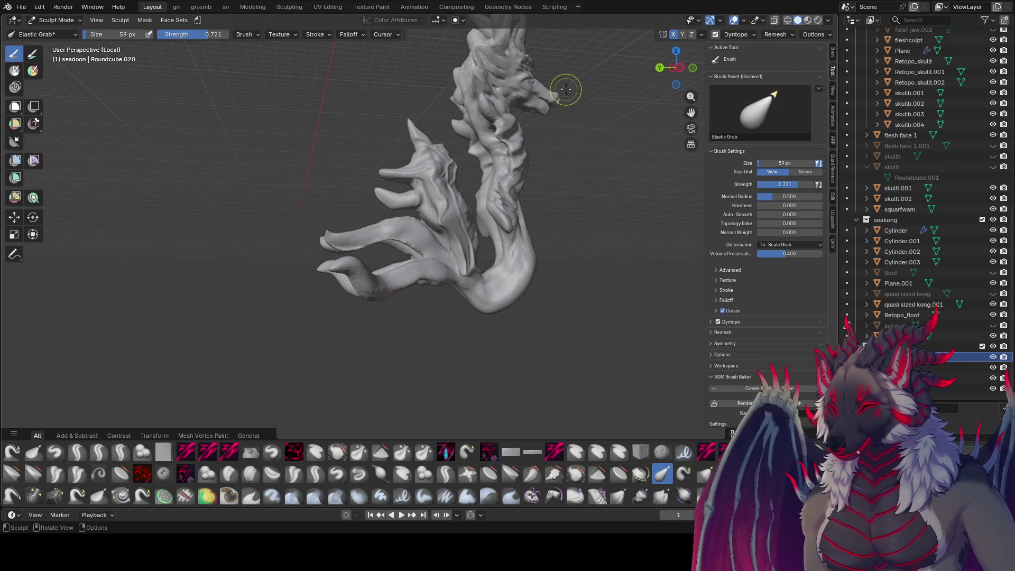
Pull the tall spike upward in two Elastic Grab strokes, then set the brush to 35 px.
mouse_move(446, 113)
middle_mouse_down()
mouse_move(587, 177)
mouse_move(593, 129)
mouse_move(523, 179)
middle_mouse_up()
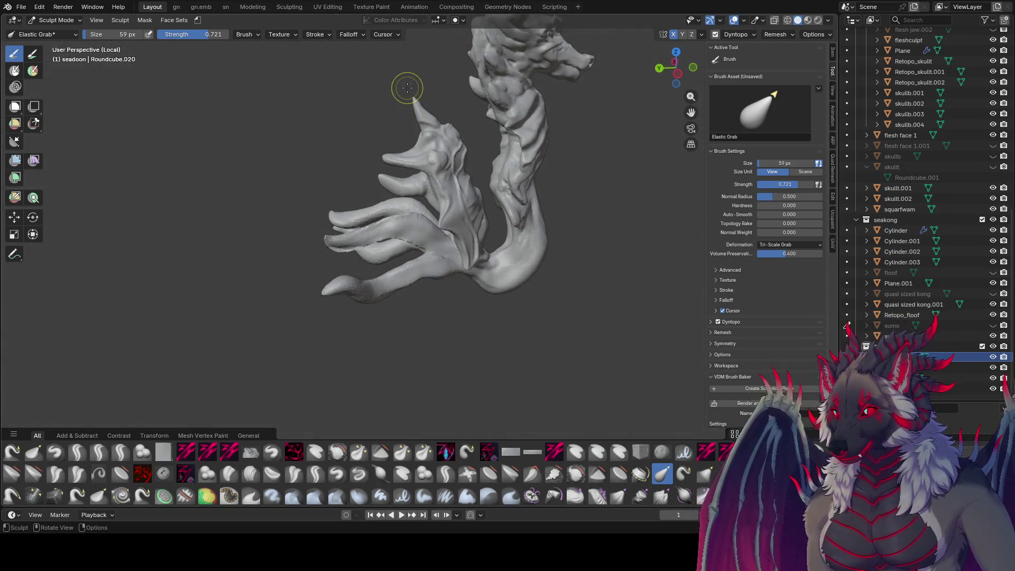
left_click_drag(408, 117, 414, 112)
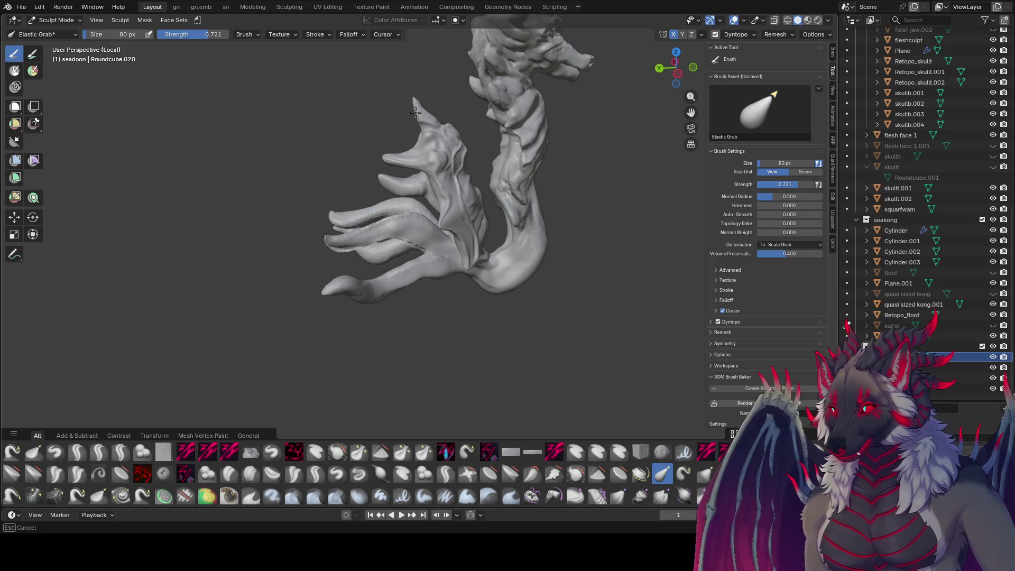
middle_click_drag(375, 126, 438, 100)
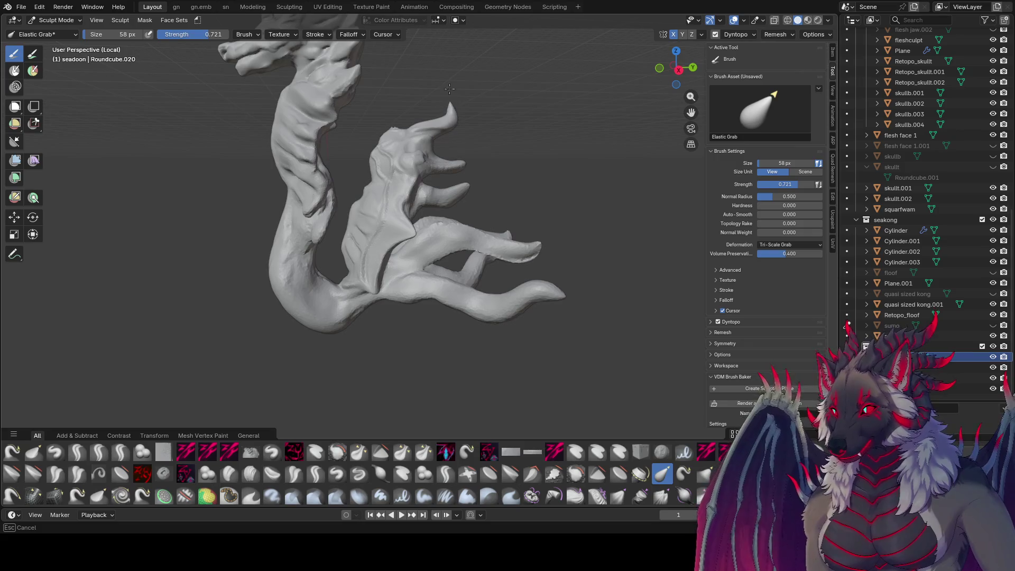
mouse_move(468, 42)
middle_mouse_down()
mouse_move(539, 63)
mouse_move(399, 80)
mouse_move(404, 124)
middle_mouse_up()
mouse_move(404, 125)
left_mouse_down()
mouse_move(403, 113)
mouse_move(420, 113)
left_mouse_up()
mouse_move(420, 114)
middle_mouse_down()
mouse_move(580, 122)
mouse_move(457, 144)
mouse_move(426, 134)
mouse_move(575, 116)
mouse_move(487, 164)
mouse_move(439, 211)
mouse_move(493, 163)
mouse_move(429, 197)
mouse_move(450, 185)
middle_mouse_up()
left_click(457, 144)
right_click(443, 189)
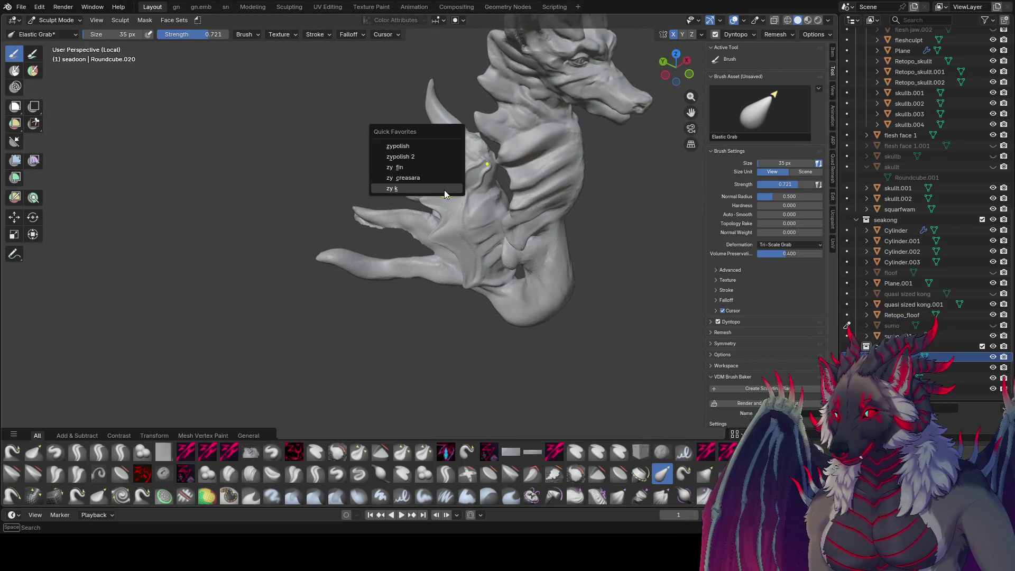
Cycle from zy creasara and zy lid to the zy cleave brush, shrunk to 19 px.
left_click(443, 190)
key("2")
middle_click_drag(442, 199, 458, 192)
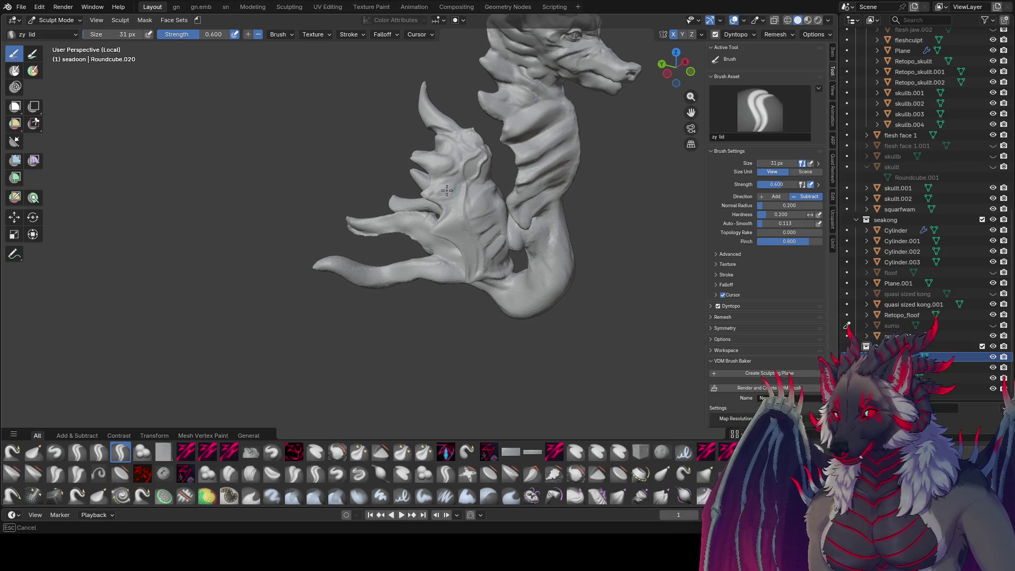
key("3")
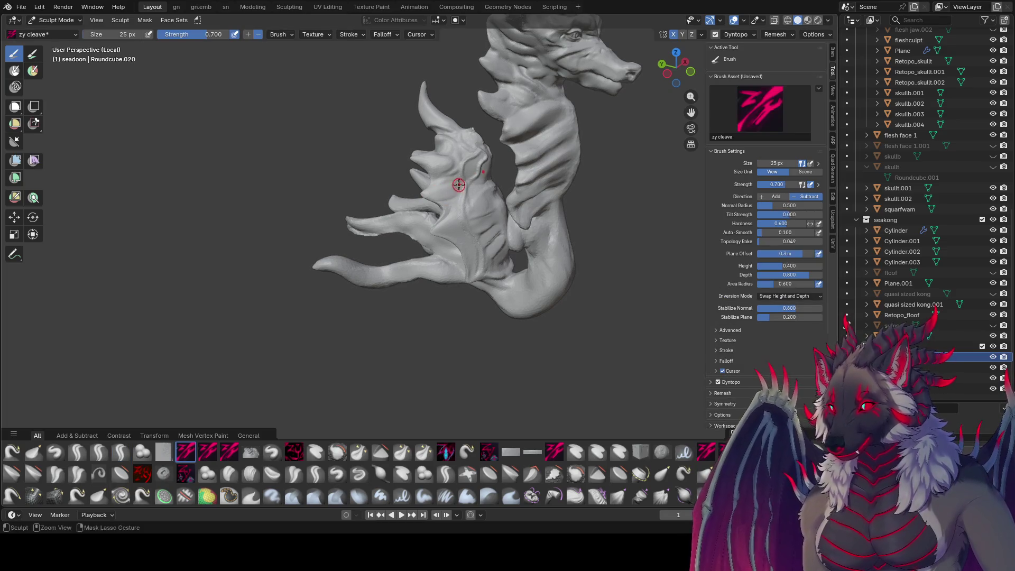
mouse_move(441, 196)
middle_mouse_down()
mouse_move(444, 186)
mouse_move(376, 160)
middle_mouse_up()
key("bracketleft")
Carve a crease along the brow at 25 px and save the file.
scroll(550, 212, "down", 3)
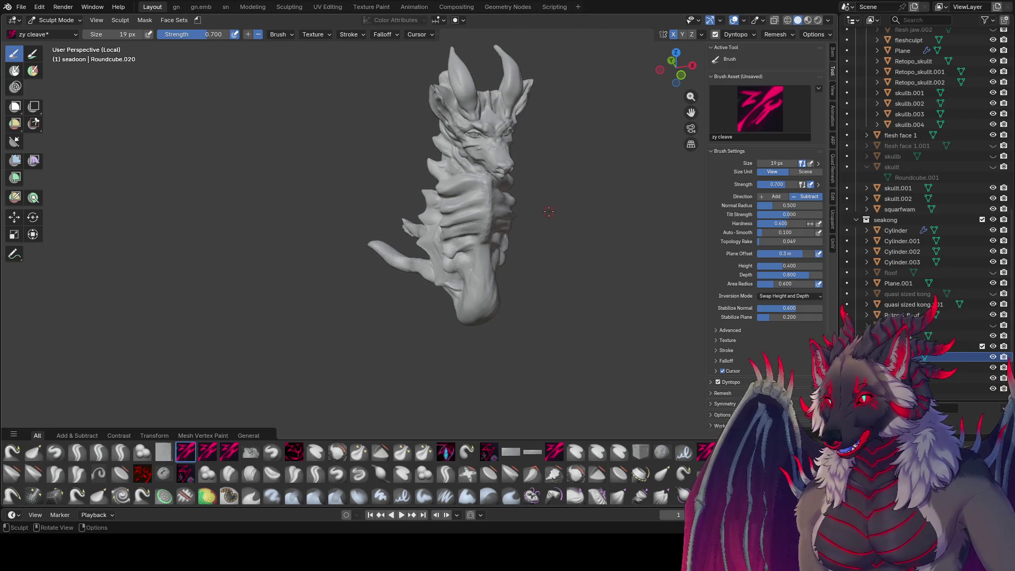
middle_click_drag(480, 103, 328, 153)
mouse_move(437, 181)
middle_mouse_down()
mouse_move(387, 226)
mouse_move(421, 217)
mouse_move(388, 238)
mouse_move(574, 229)
mouse_move(407, 176)
middle_mouse_up()
scroll(407, 222, "up", 3)
scroll(530, 217, "up", 2)
middle_click_drag(595, 182, 595, 216)
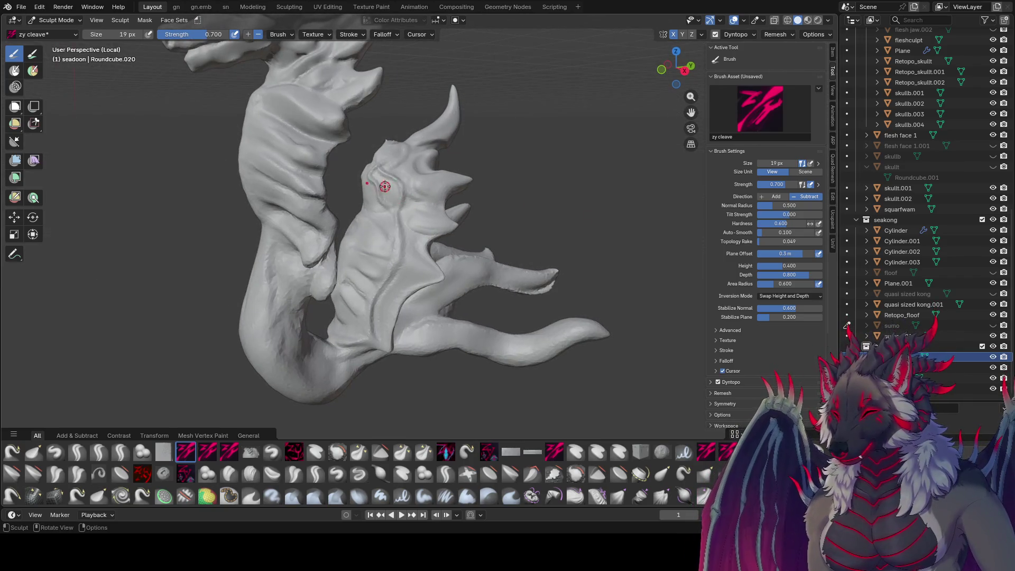
middle_click_drag(391, 191, 403, 199)
key("bracketright")
key("bracketright")
key("bracketright")
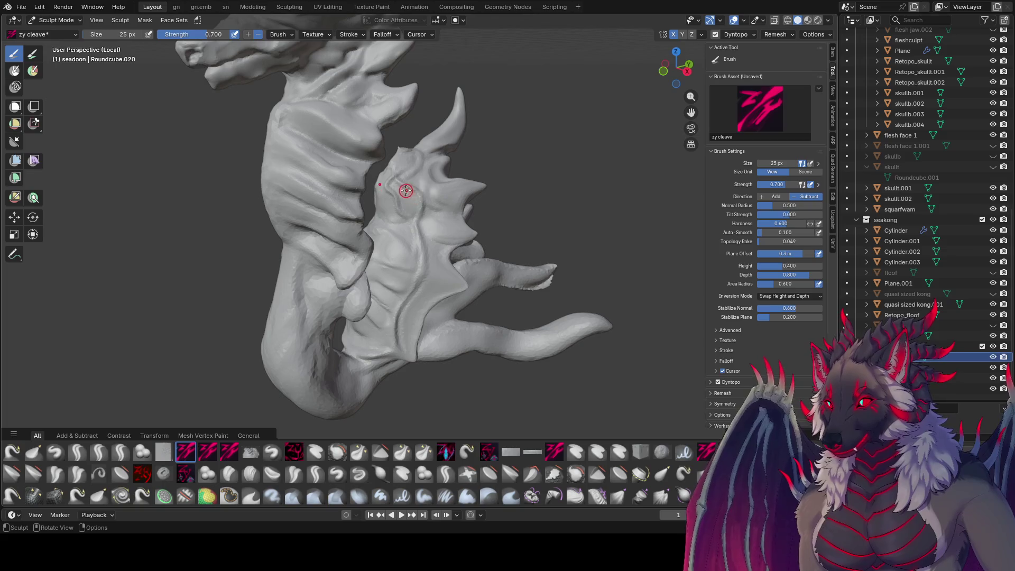
left_click_drag(410, 199, 394, 185)
key("bracketleft")
key("ctrl+s")
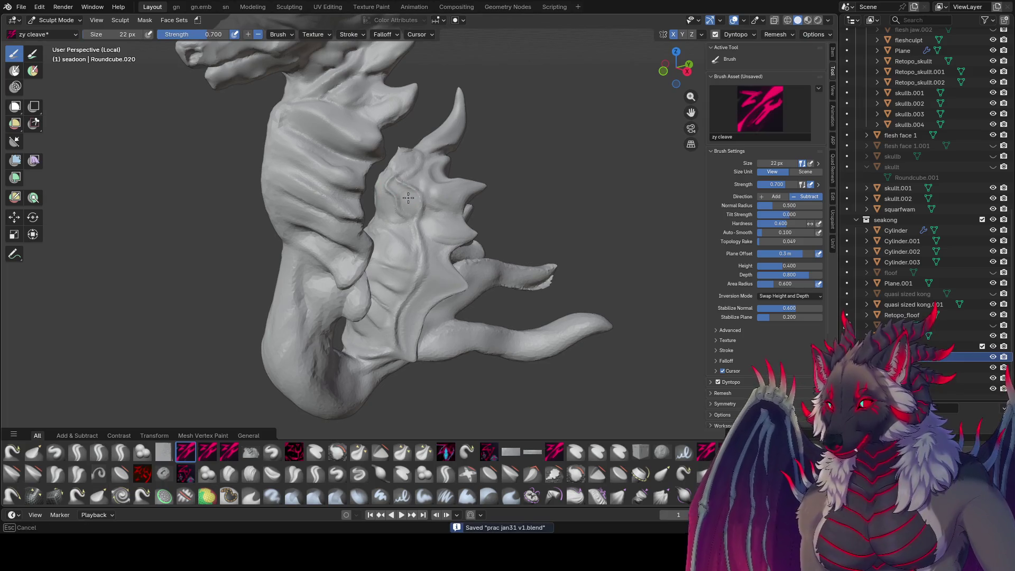
Cut a finer 17 px crease across the head, then view the face head-on.
middle_click_drag(412, 204, 390, 199)
key("bracketleft")
key("bracketleft")
left_click_drag(390, 198, 386, 194)
mouse_move(374, 185)
middle_mouse_down()
mouse_move(426, 200)
mouse_move(388, 179)
mouse_move(406, 204)
mouse_move(492, 183)
mouse_move(494, 170)
mouse_move(491, 185)
mouse_move(427, 227)
mouse_move(413, 207)
middle_mouse_up()
middle_click_drag(439, 138, 472, 300)
scroll(523, 188, "down", 3)
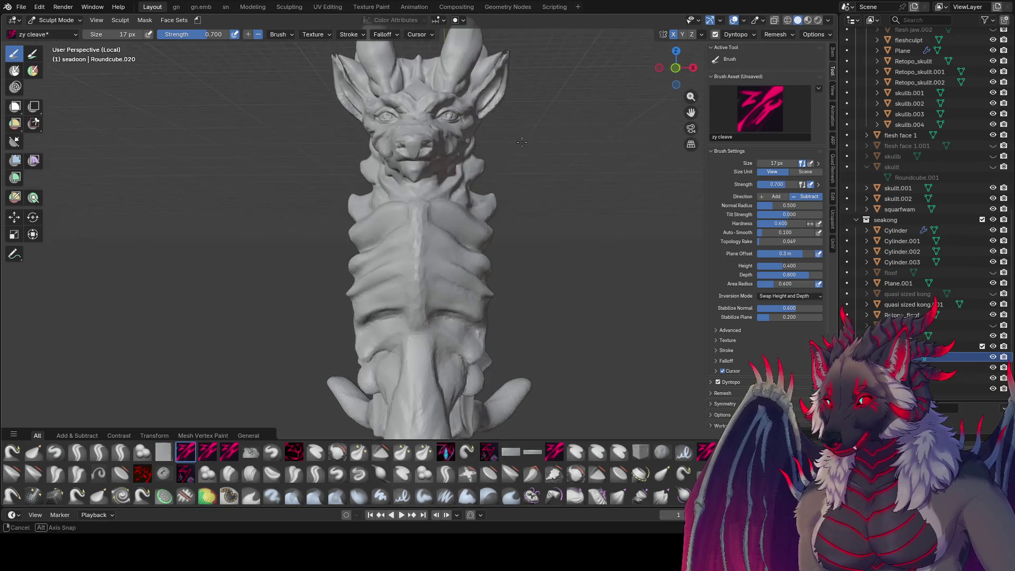
Save prac jan31 v1.blend and orbit from a full view of the dragon in to its head.
key("ctrl+s")
mouse_move(492, 136)
middle_mouse_down()
mouse_move(562, 204)
mouse_move(453, 18)
mouse_move(287, 200)
middle_mouse_up()
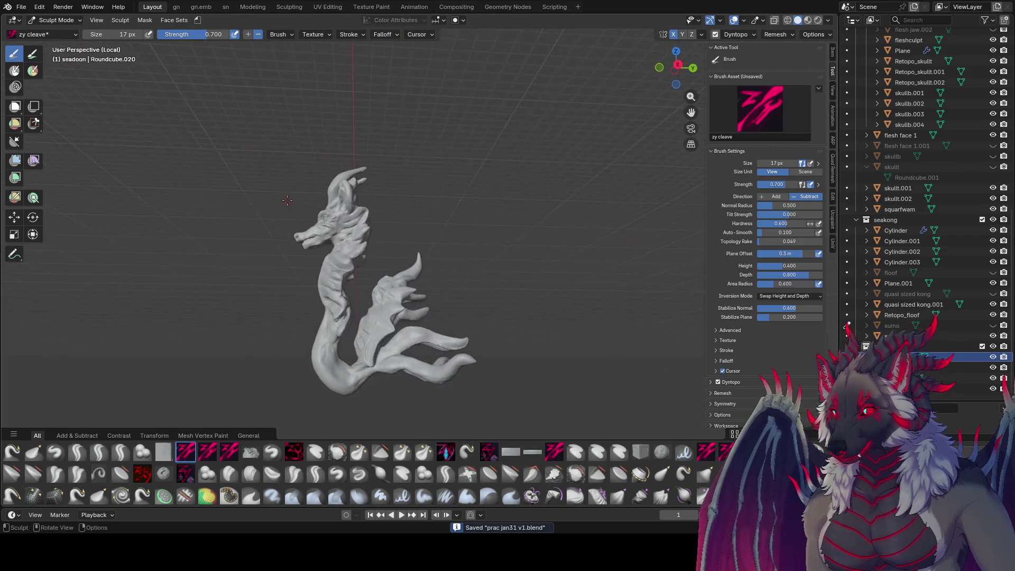
mouse_move(347, 222)
middle_mouse_down()
mouse_move(566, 236)
mouse_move(507, 241)
mouse_move(536, 243)
middle_mouse_up()
scroll(515, 240, "up", 1)
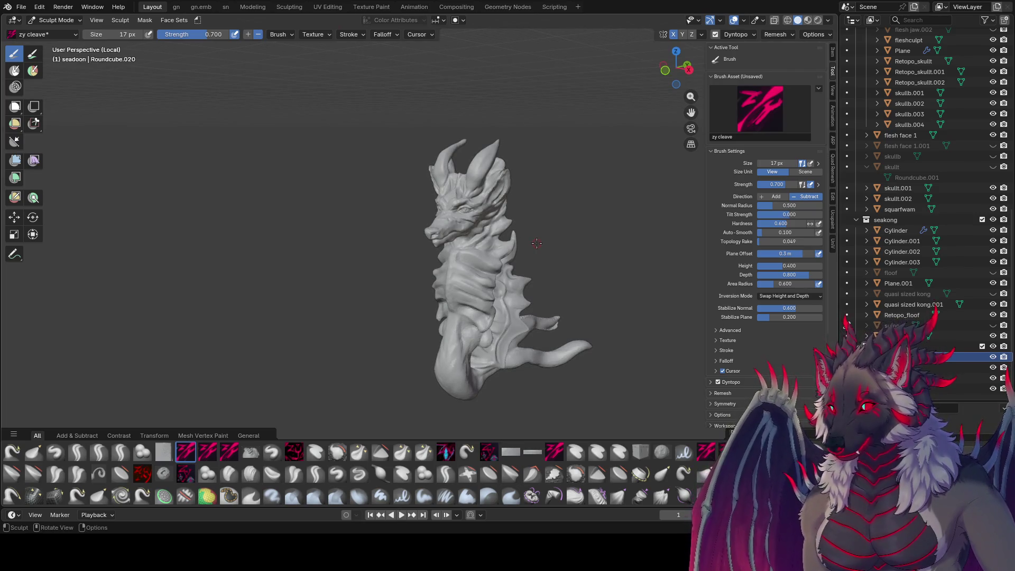
mouse_move(546, 240)
middle_mouse_down()
mouse_move(542, 202)
mouse_move(528, 211)
mouse_move(316, 144)
mouse_move(477, 215)
mouse_move(474, 114)
mouse_move(534, 184)
mouse_move(480, 186)
middle_mouse_up()
scroll(548, 241, "up", 2)
scroll(474, 114, "down", 3)
key("g")
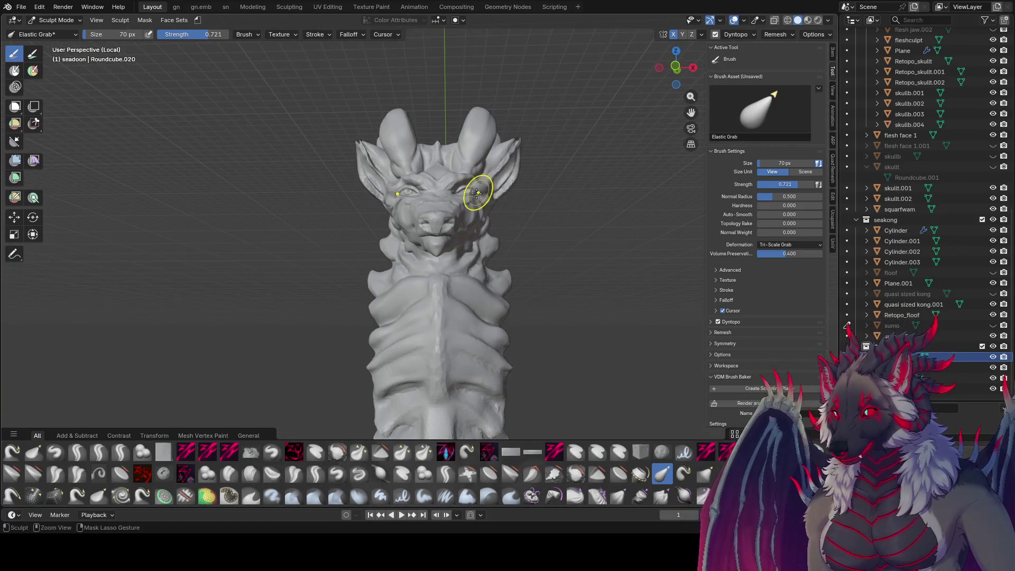
Reshape the brow and face with Elastic Grab at 31 px, then save the file.
left_click_drag(447, 180, 469, 185)
middle_click_drag(470, 184, 463, 189)
key("f")
left_click(463, 190)
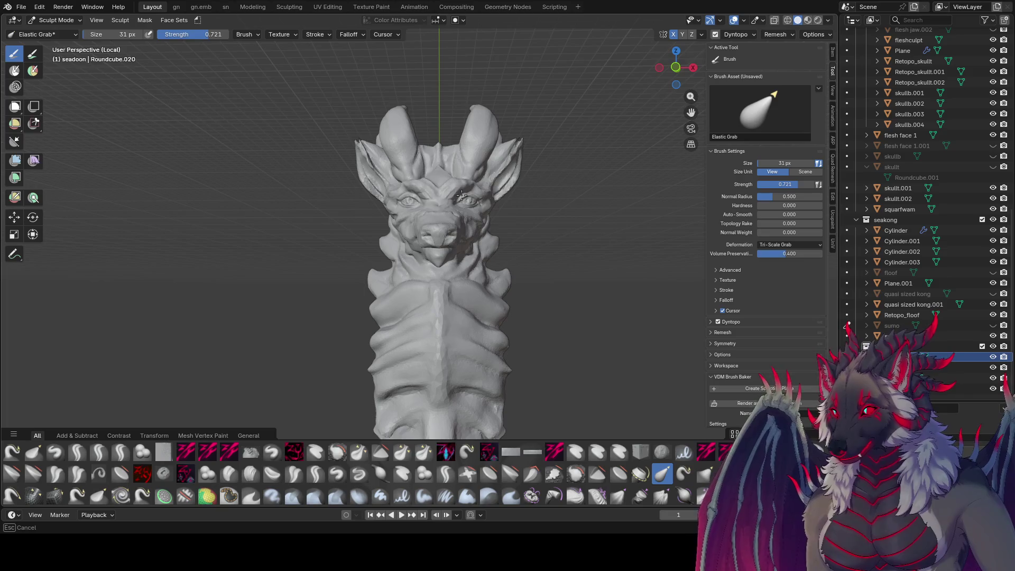
left_click_drag(465, 200, 466, 200)
mouse_move(465, 200)
middle_mouse_down()
mouse_move(431, 208)
mouse_move(457, 216)
mouse_move(471, 176)
mouse_move(491, 233)
middle_mouse_up()
mouse_move(590, 142)
middle_mouse_down()
mouse_move(670, 186)
mouse_move(692, 215)
mouse_move(445, 233)
middle_mouse_up()
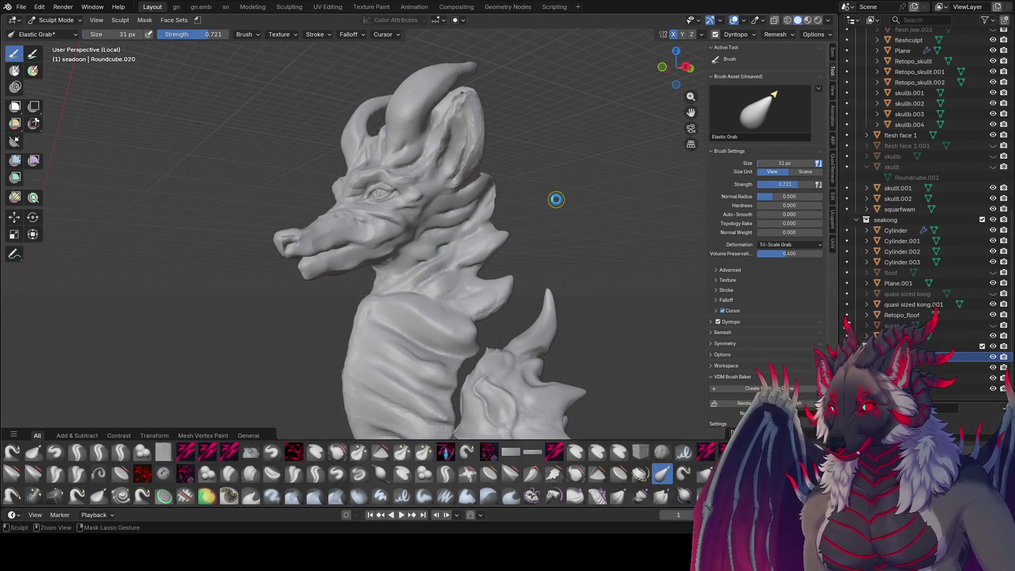
key("ctrl+s")
Switch back to zy cleave at 23 px and orbit to a three-quarter head view.
mouse_move(546, 199)
middle_mouse_down()
mouse_move(582, 228)
mouse_move(510, 198)
mouse_move(533, 201)
mouse_move(519, 188)
mouse_move(543, 211)
mouse_move(567, 212)
middle_mouse_up()
key("1")
left_click(541, 205)
middle_click_drag(530, 181, 494, 180)
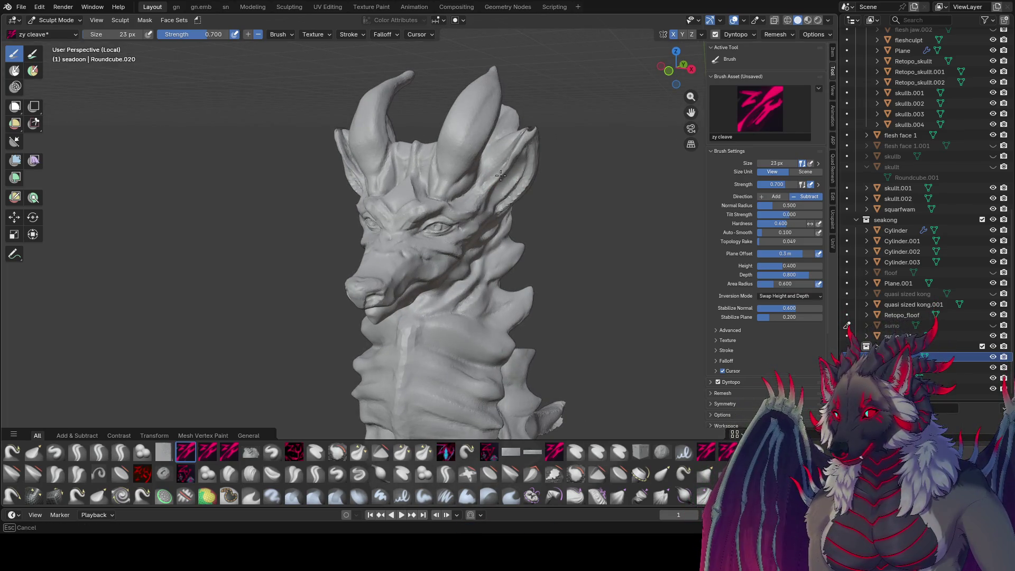
Review the head from above, front and three-quarter views, saving the file twice.
mouse_move(470, 207)
middle_mouse_down()
mouse_move(457, 184)
mouse_move(467, 134)
mouse_move(614, 162)
mouse_move(566, 211)
middle_mouse_up()
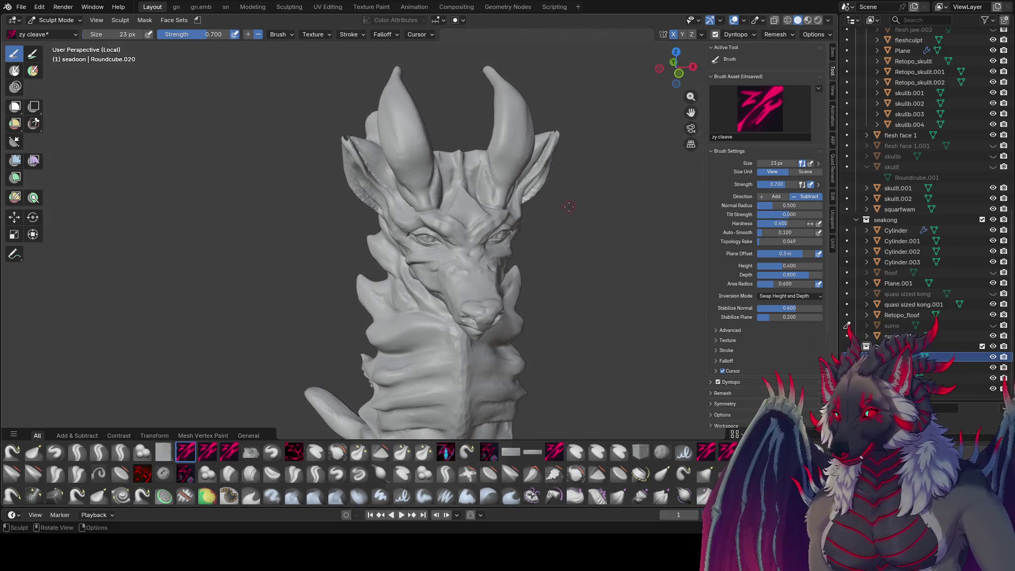
key("ctrl+s")
middle_click_drag(481, 210, 470, 224)
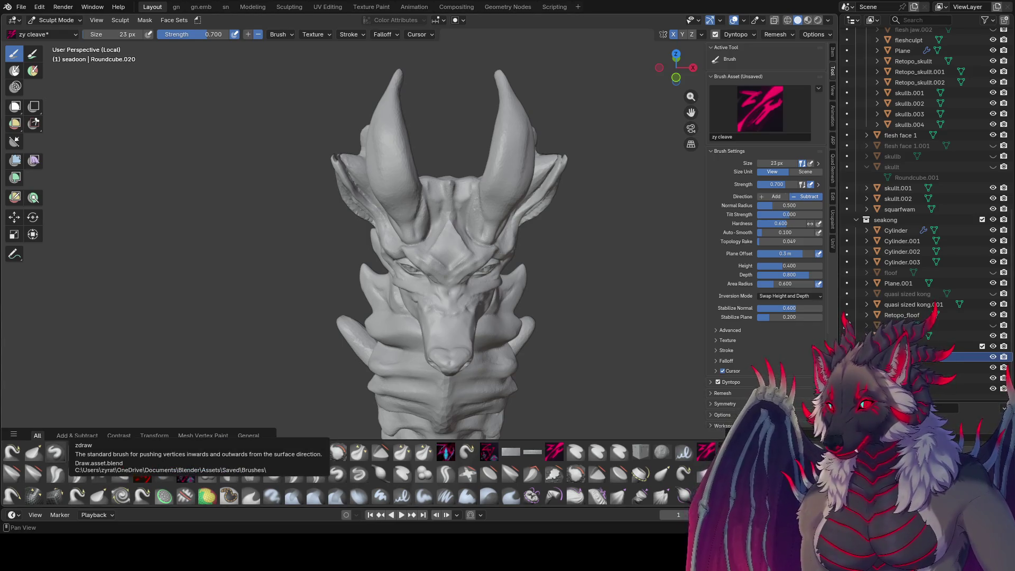
mouse_move(687, 226)
middle_mouse_down()
mouse_move(567, 305)
mouse_move(576, 281)
middle_mouse_up()
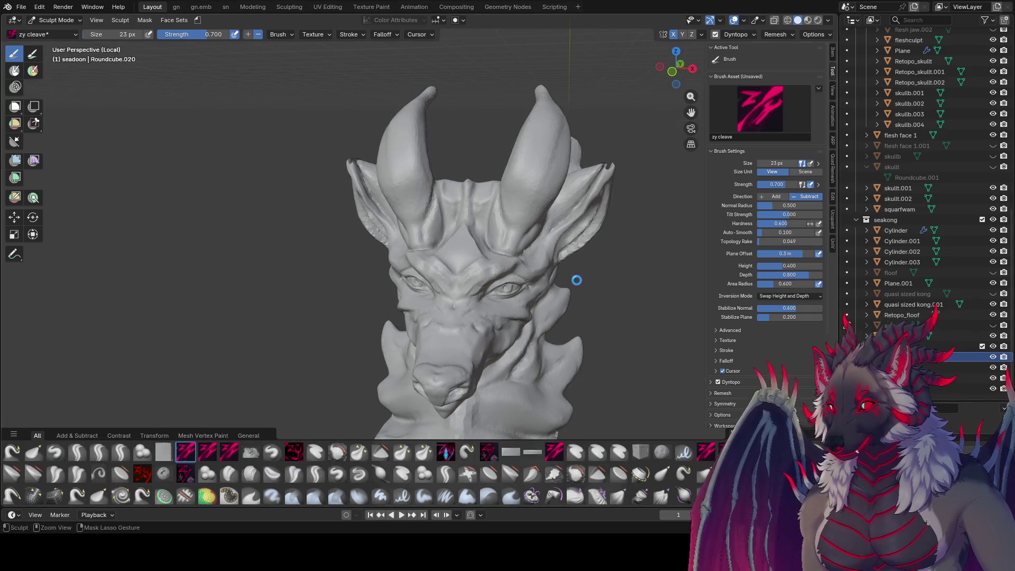
key("ctrl+s")
Switch from zy fin to zy lid at 29 px, sculpt around the eyes, and save.
key("q")
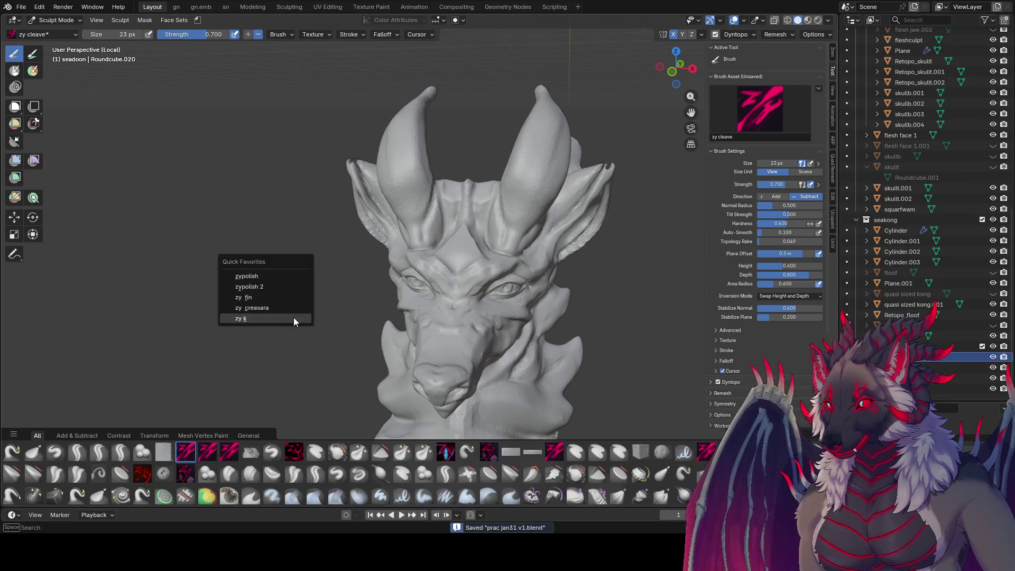
left_click(291, 318)
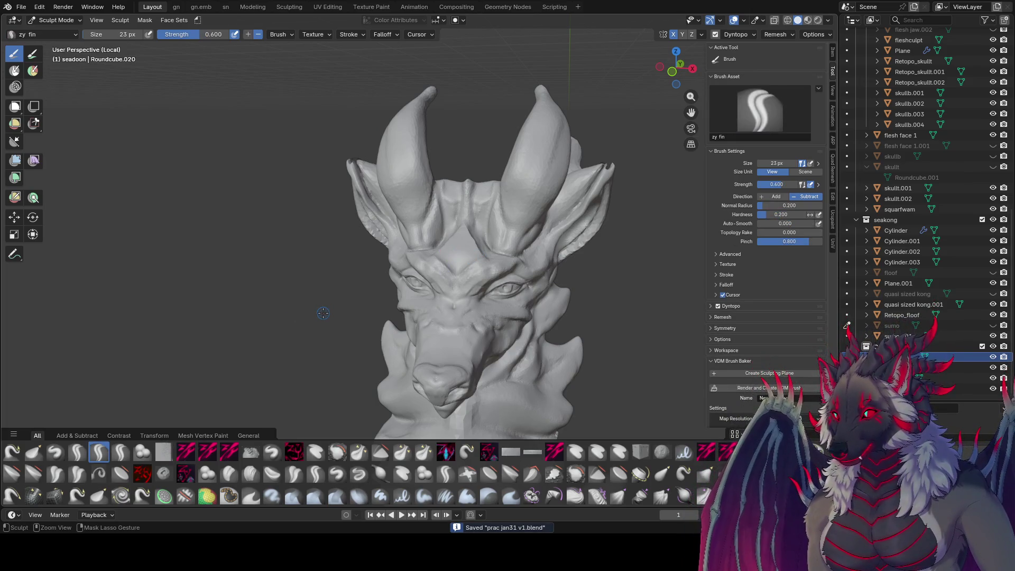
key("2")
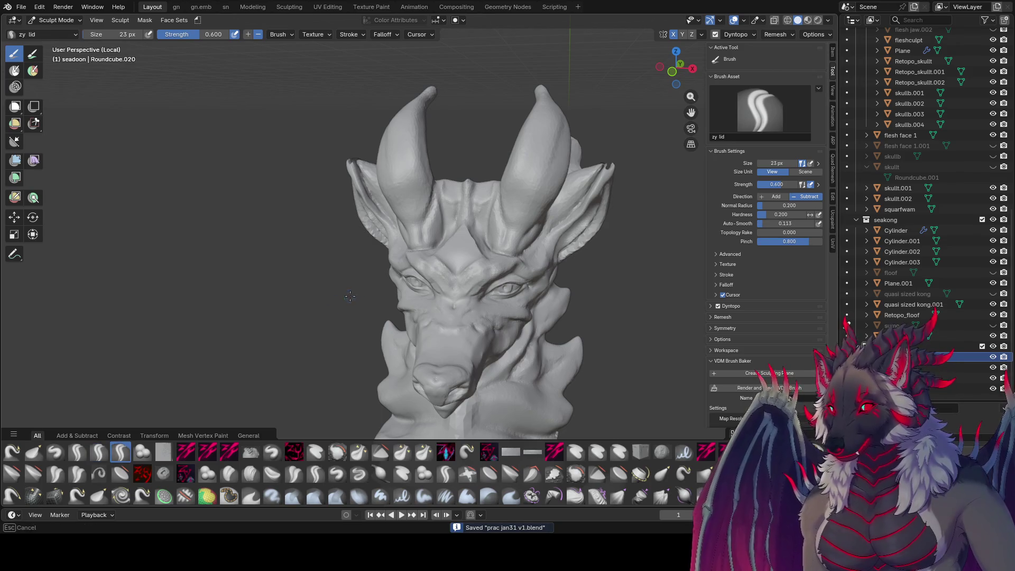
key("f")
left_click(437, 290)
mouse_move(436, 290)
middle_mouse_down()
mouse_move(505, 271)
mouse_move(491, 286)
middle_mouse_up()
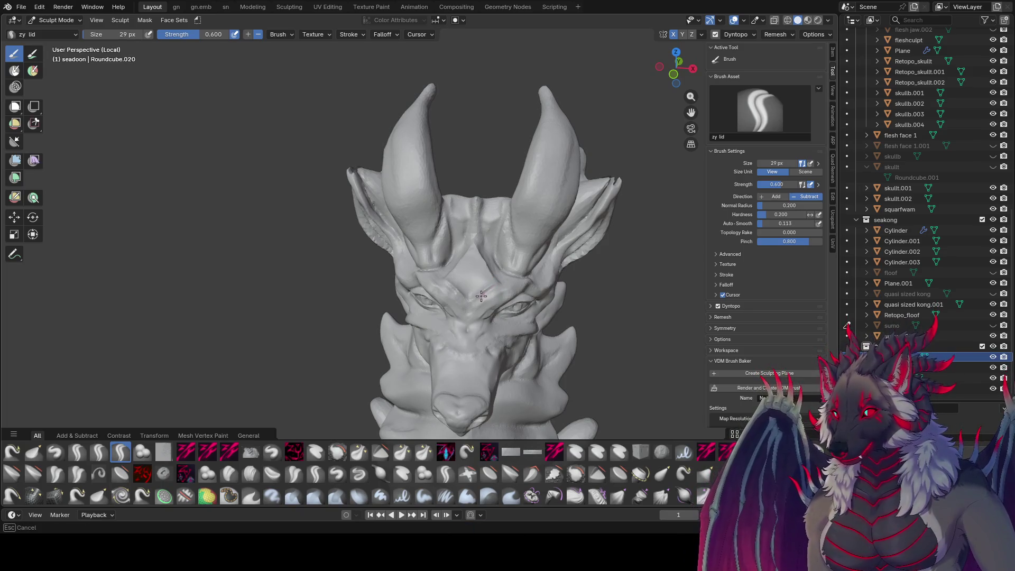
mouse_move(499, 286)
middle_mouse_down()
mouse_move(470, 267)
mouse_move(403, 265)
middle_mouse_up()
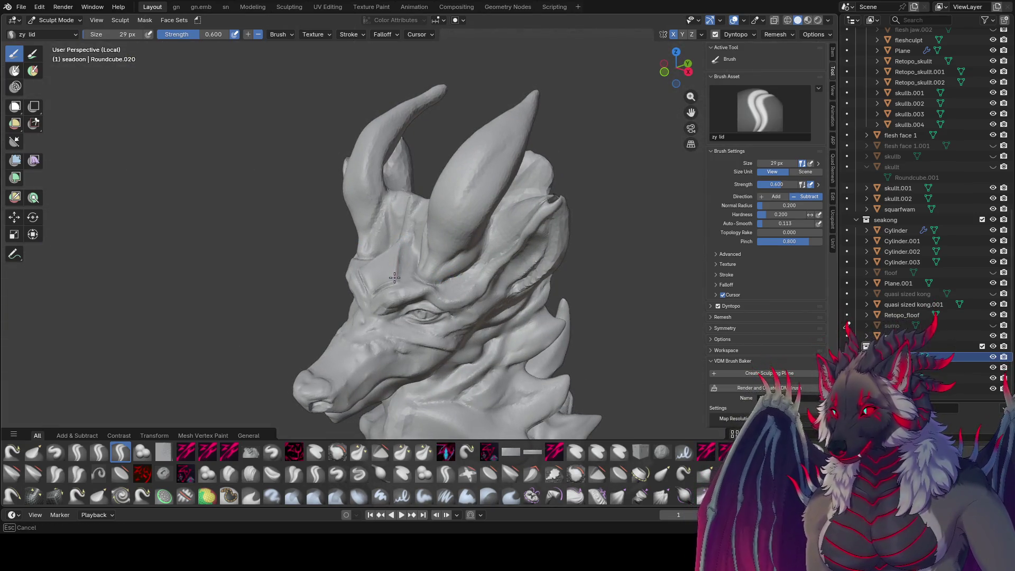
mouse_move(373, 288)
middle_mouse_down()
mouse_move(495, 285)
mouse_move(484, 295)
mouse_move(486, 275)
mouse_move(458, 317)
mouse_move(449, 271)
mouse_move(481, 257)
mouse_move(464, 294)
mouse_move(471, 261)
middle_mouse_up()
key("ctrl+s")
Switch to zy cleave, save again, then change to Pinch/Magnify.
key("c")
key("ctrl+s")
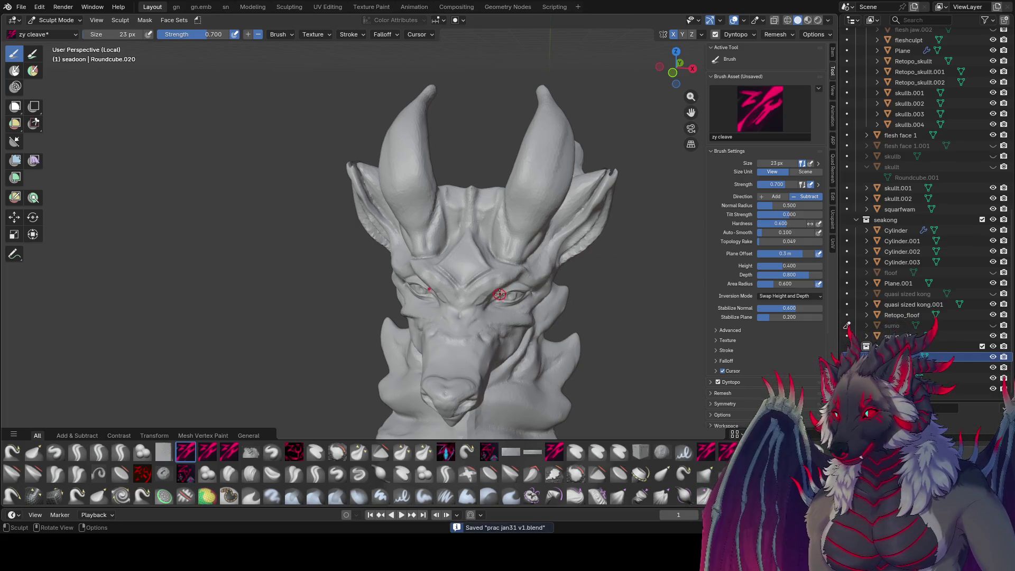
key("p")
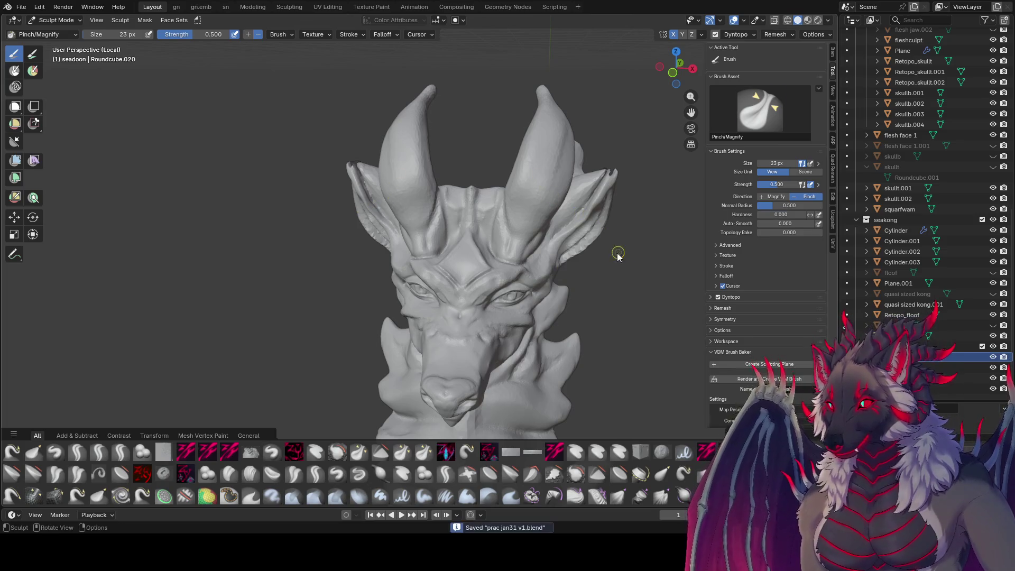
Carve panel planes into the forehead with zy panelize at 27 px and save the file.
key("c")
key("v")
key("f")
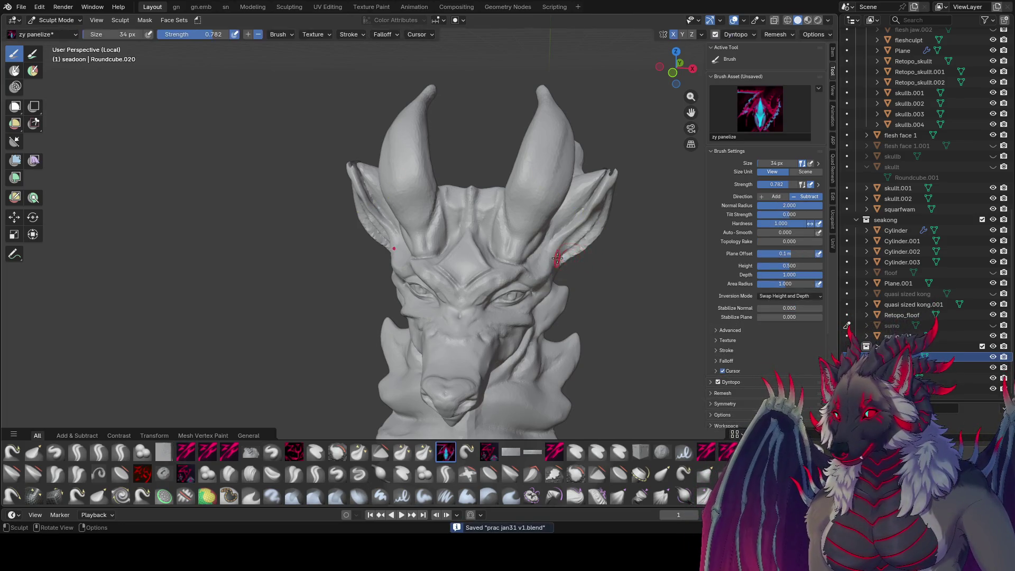
left_click(555, 259)
middle_click_drag(554, 259, 521, 278)
left_click_drag(490, 280, 501, 283)
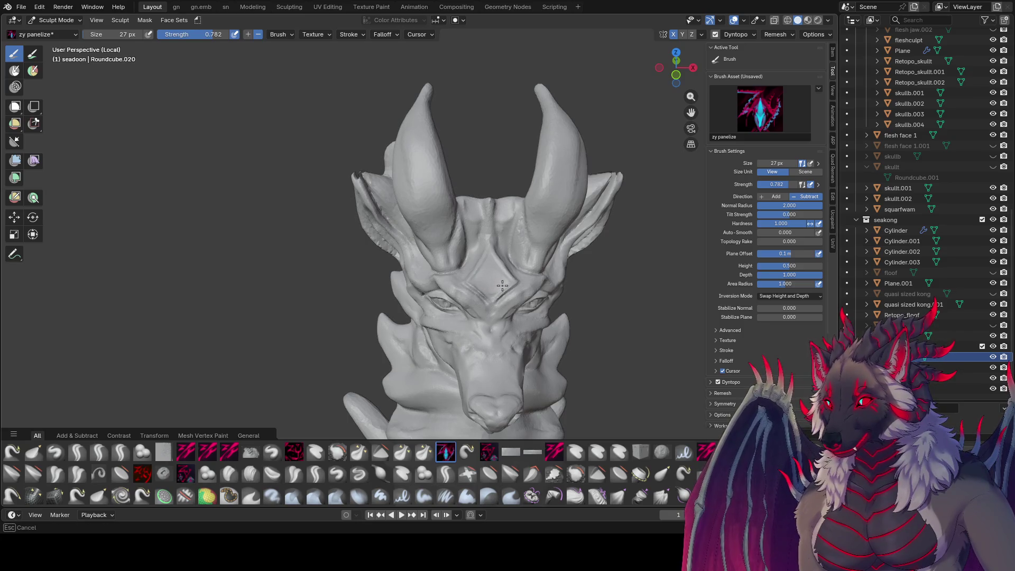
middle_click_drag(492, 285, 414, 261)
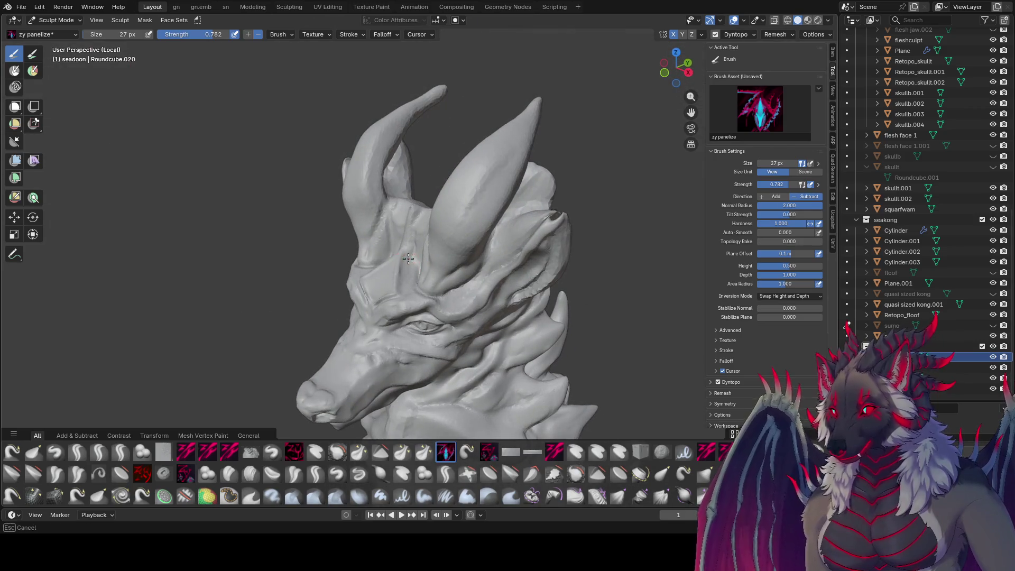
mouse_move(408, 242)
middle_mouse_down()
mouse_move(503, 232)
mouse_move(555, 206)
mouse_move(502, 182)
mouse_move(392, 256)
mouse_move(394, 290)
mouse_move(466, 268)
mouse_move(459, 276)
mouse_move(488, 214)
mouse_move(492, 224)
mouse_move(469, 221)
mouse_move(486, 212)
mouse_move(386, 285)
mouse_move(133, 281)
mouse_move(238, 264)
mouse_move(687, 253)
middle_mouse_up()
key("ctrl+s")
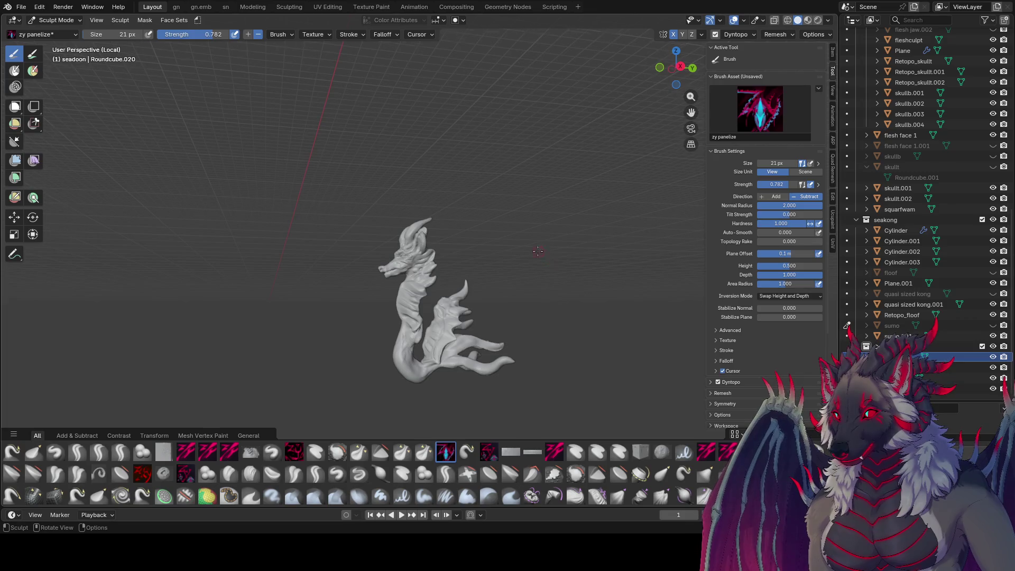
Carve panel ridges along the neck and chest, saving and checking from several angles.
mouse_move(538, 252)
middle_mouse_down()
mouse_move(323, 258)
mouse_move(336, 259)
middle_mouse_up()
mouse_move(439, 285)
middle_mouse_down()
mouse_move(422, 225)
mouse_move(444, 226)
middle_mouse_up()
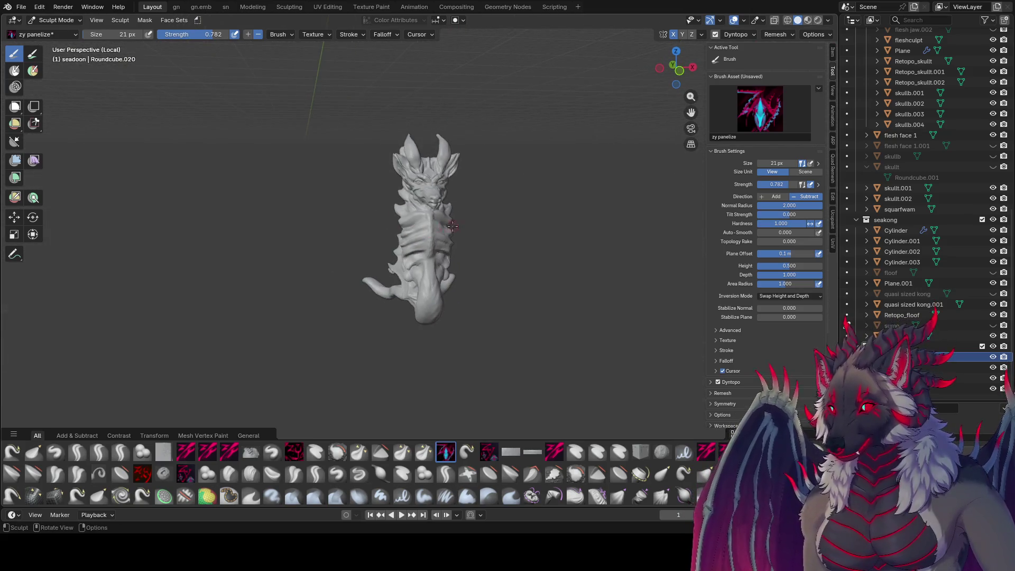
key("ctrl+s")
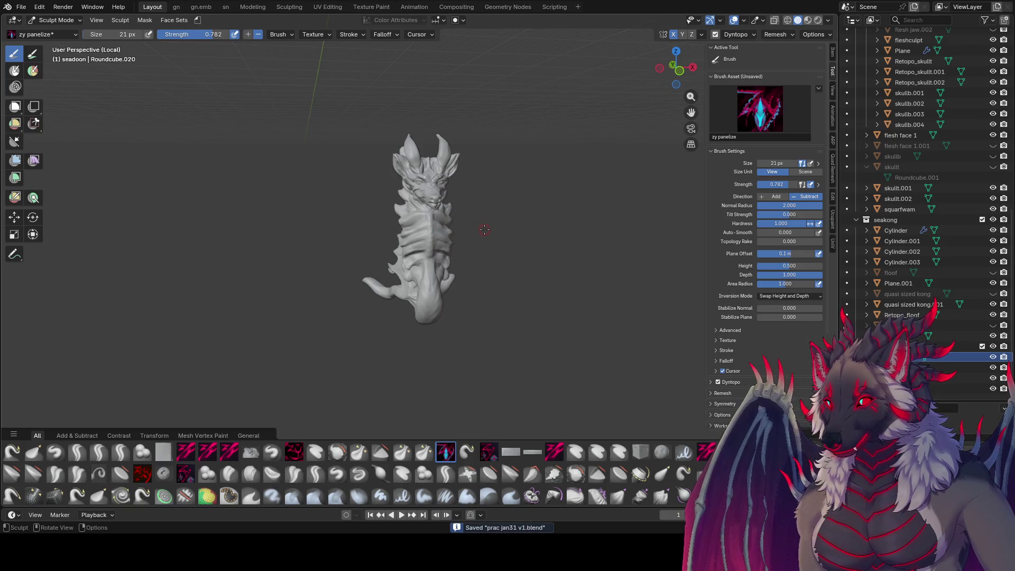
mouse_move(463, 236)
middle_mouse_down()
mouse_move(543, 216)
mouse_move(499, 227)
middle_mouse_up()
scroll(539, 213, "up", 2)
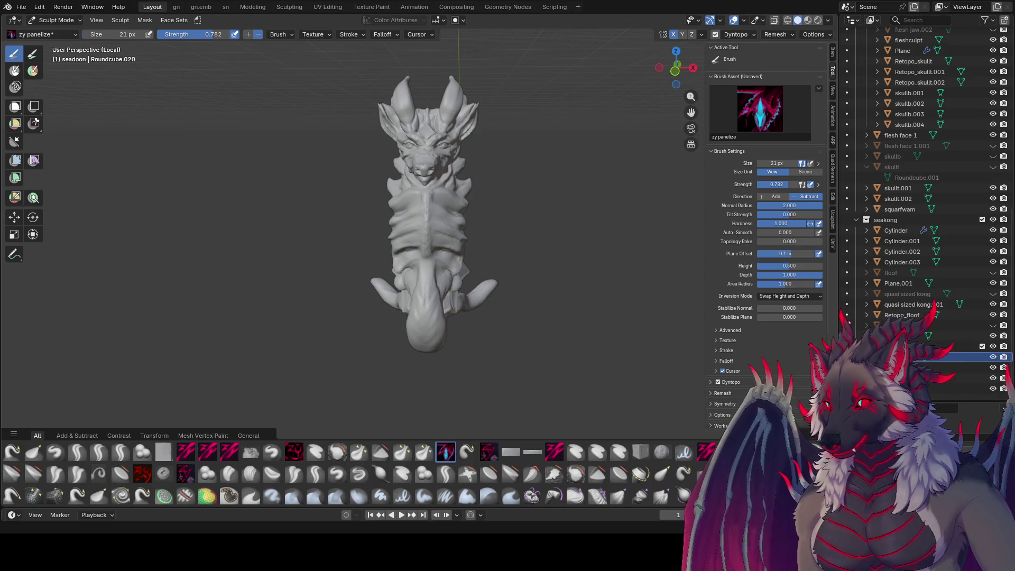
mouse_move(491, 238)
middle_mouse_down()
mouse_move(523, 227)
mouse_move(494, 241)
mouse_move(351, 244)
middle_mouse_up()
scroll(365, 246, "up", 5)
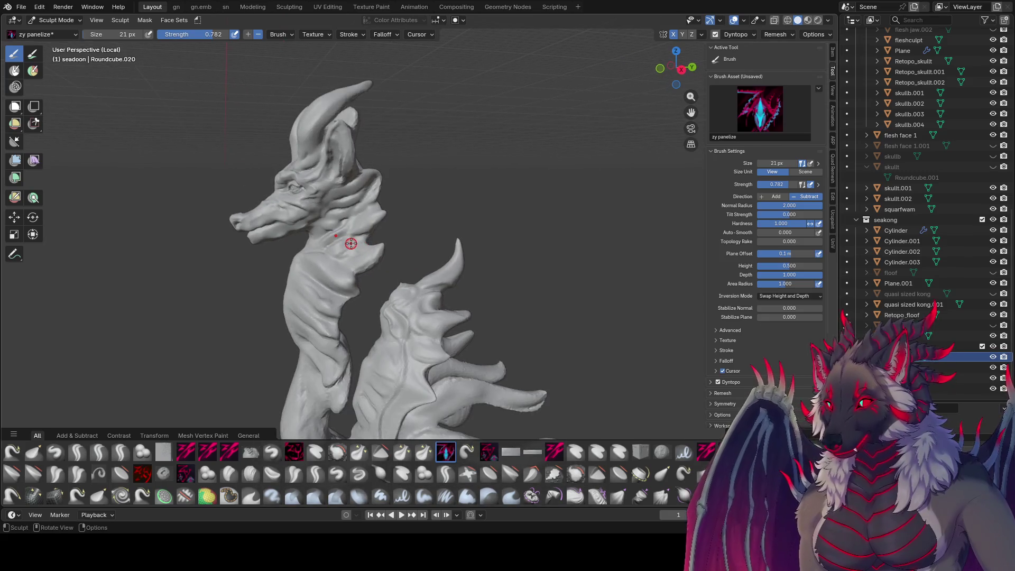
Save the file, then sculpt fin ridges on the head with the resized zy fin brush.
key("ctrl+s")
mouse_move(479, 225)
middle_mouse_down()
mouse_move(494, 227)
mouse_move(341, 163)
mouse_move(363, 171)
middle_mouse_up()
left_click(493, 228)
key("bracketleft")
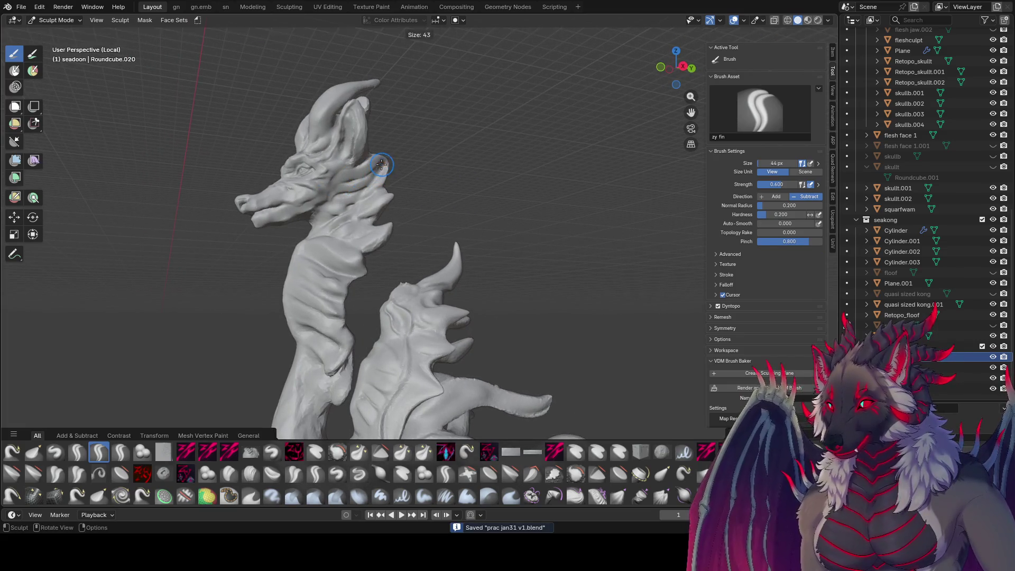
mouse_move(355, 180)
middle_mouse_down()
mouse_move(385, 186)
mouse_move(353, 199)
mouse_move(367, 216)
mouse_move(509, 211)
mouse_move(321, 215)
mouse_move(502, 202)
mouse_move(409, 222)
mouse_move(340, 220)
mouse_move(329, 265)
mouse_move(421, 267)
mouse_move(375, 248)
mouse_move(411, 222)
mouse_move(349, 232)
mouse_move(502, 254)
mouse_move(369, 286)
mouse_move(386, 279)
mouse_move(325, 272)
mouse_move(420, 233)
mouse_move(480, 302)
mouse_move(295, 322)
middle_mouse_up()
key("bracketleft")
key("bracketleft")
key("bracketright")
key("bracketright")
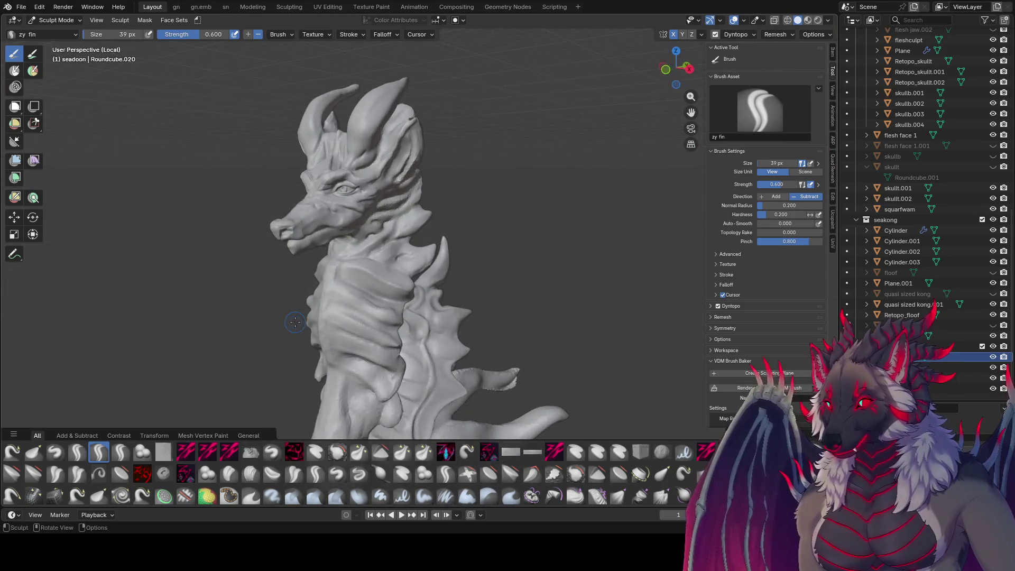
Check the finished fins from top, side and front views, then return to Object Mode.
mouse_move(374, 192)
middle_mouse_down()
mouse_move(576, 210)
mouse_move(354, 196)
middle_mouse_up()
middle_click_drag(213, 189, 224, 193)
mouse_move(428, 208)
middle_mouse_down()
mouse_move(553, 204)
mouse_move(443, 168)
mouse_move(370, 211)
middle_mouse_up()
scroll(370, 238, "up", 3)
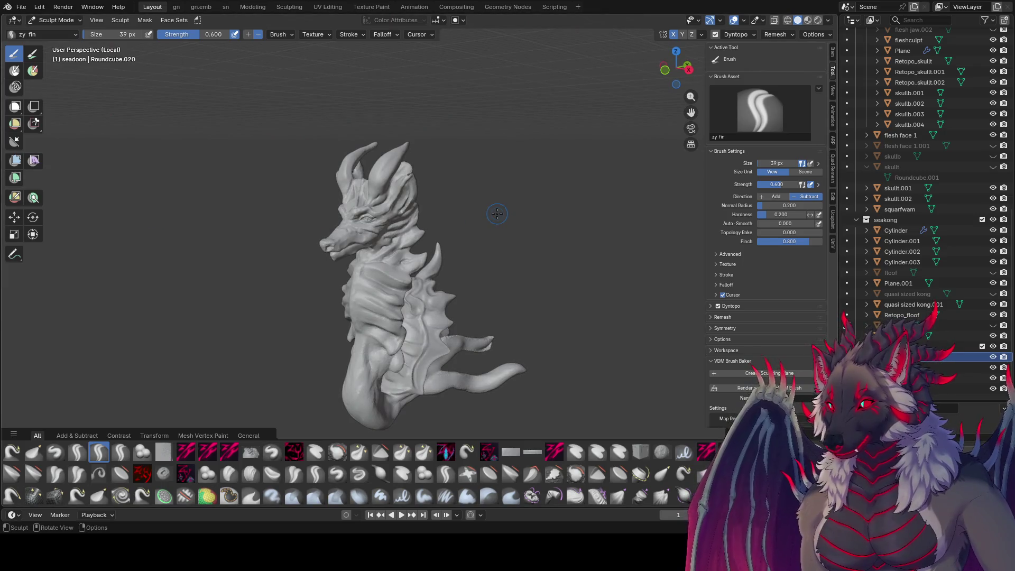
mouse_move(419, 227)
middle_mouse_down()
mouse_move(522, 267)
mouse_move(165, 263)
mouse_move(528, 304)
mouse_move(21, 283)
middle_mouse_up()
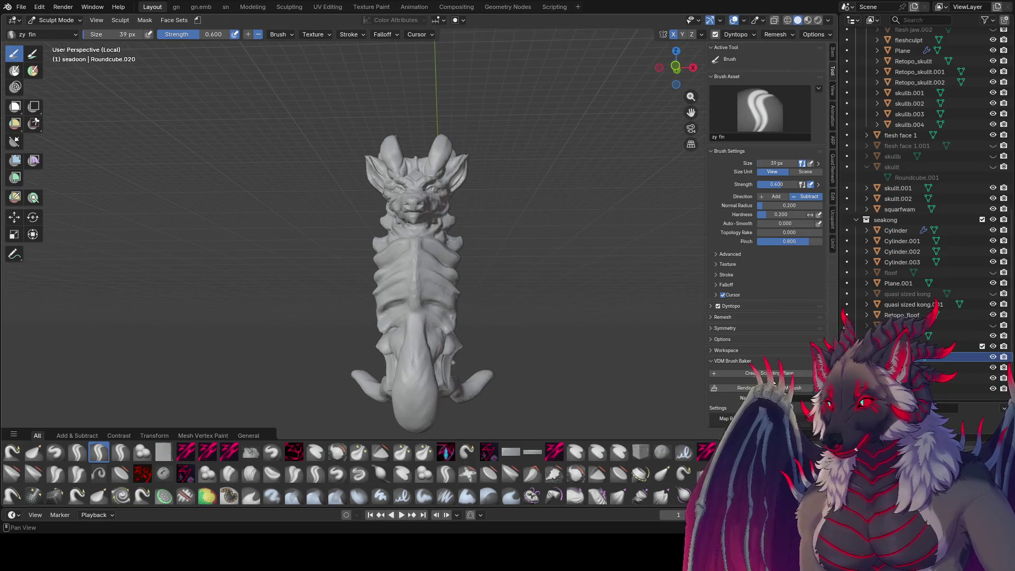
key("ctrl+Tab")
Duplicate the seadoon dragon and move the copy 3 m along X.
mouse_move(491, 291)
middle_mouse_down()
mouse_move(454, 310)
mouse_move(499, 282)
middle_mouse_up()
scroll(499, 281, "down", 3)
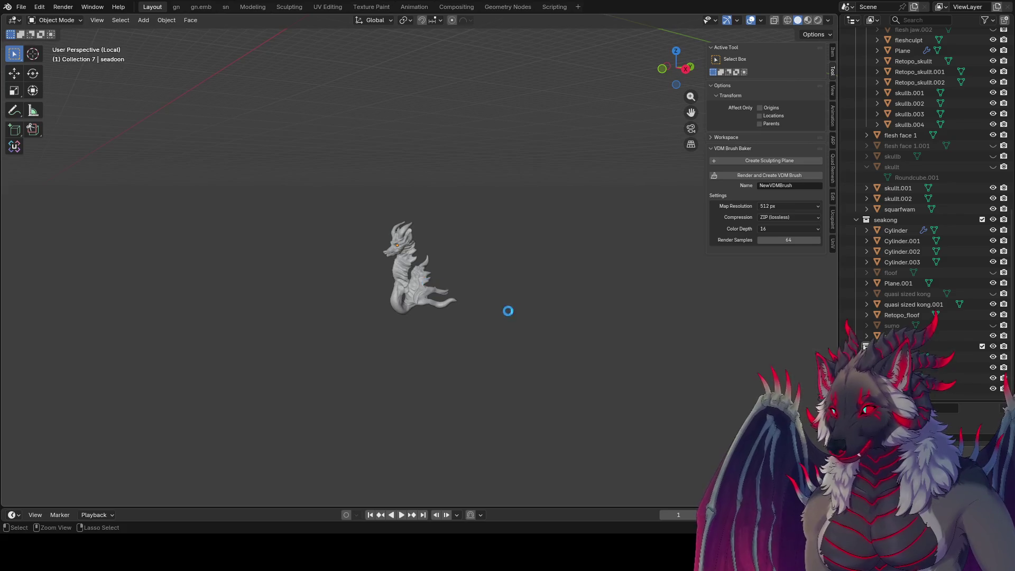
key("shift+d")
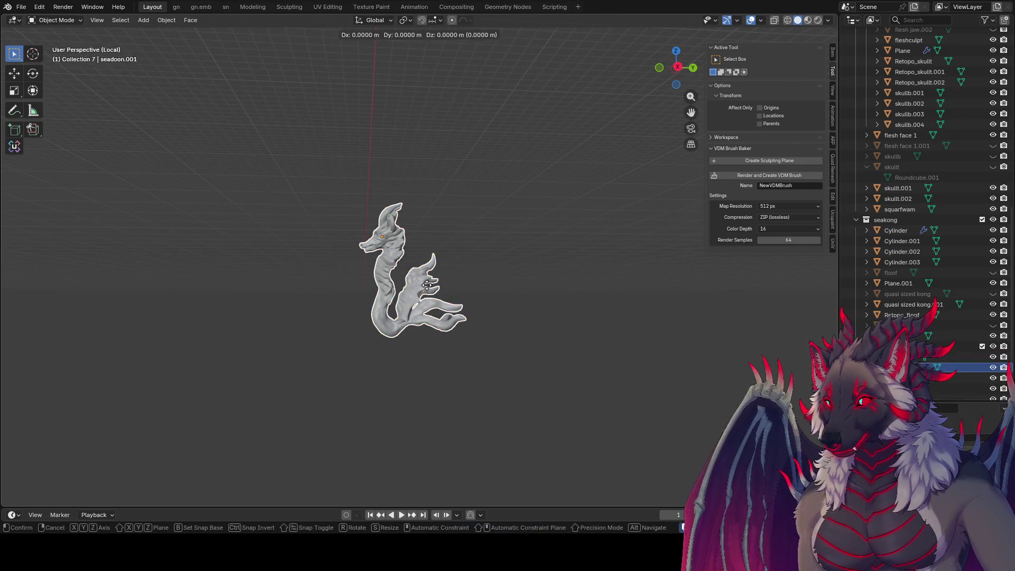
right_click(427, 284)
middle_click_drag(426, 284, 555, 320)
key("g")
key("x")
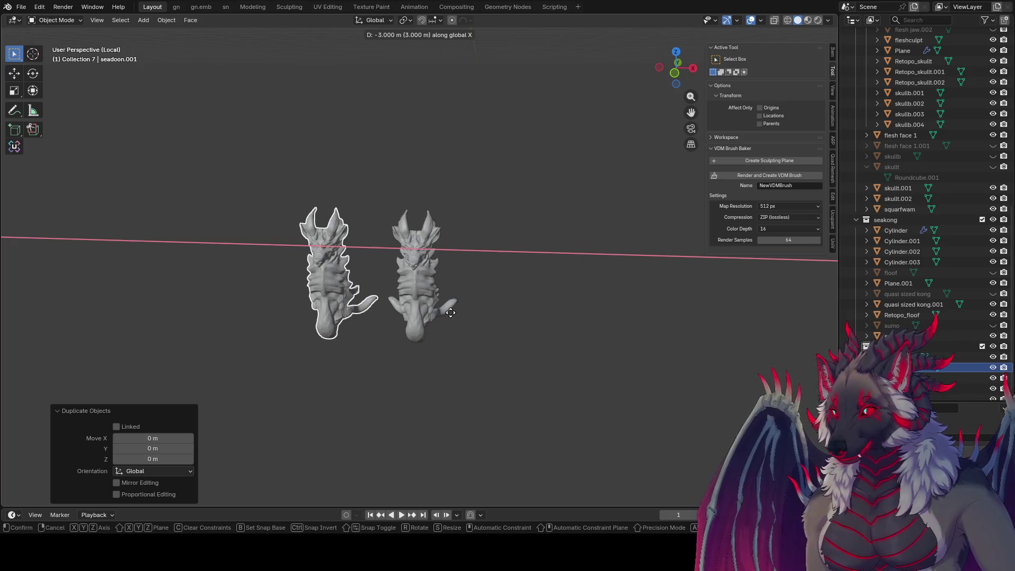
left_click(455, 311)
Select the original right-hand dragon and put it back into Sculpt Mode.
mouse_move(460, 308)
middle_mouse_down()
mouse_move(499, 299)
mouse_move(434, 285)
middle_mouse_up()
left_click(414, 284)
key("ctrl+s")
key("ctrl+Tab")
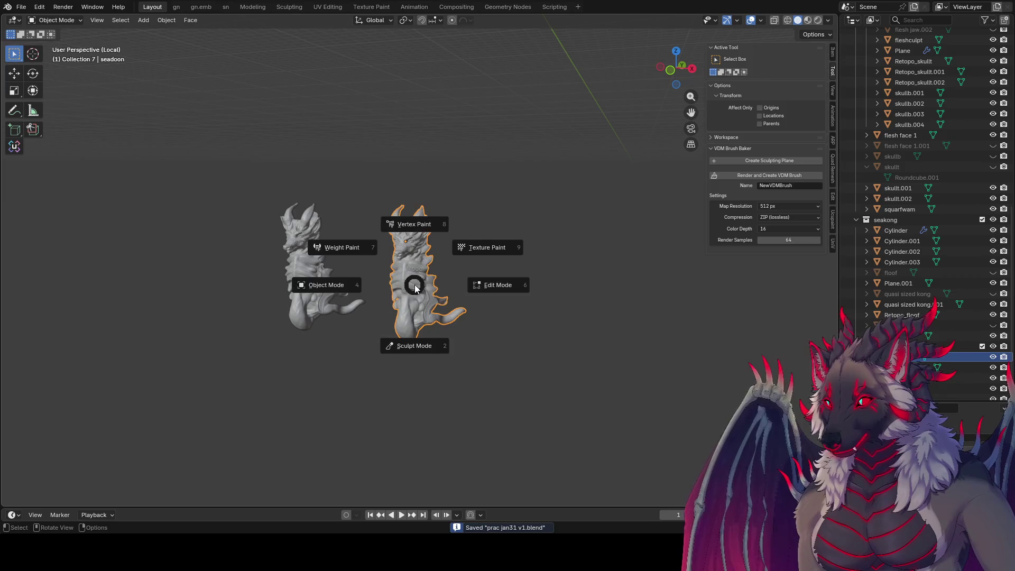
Switch to Elastic Grab with Dyntopo off, snap to front view, save, and shrink the brush.
key("g")
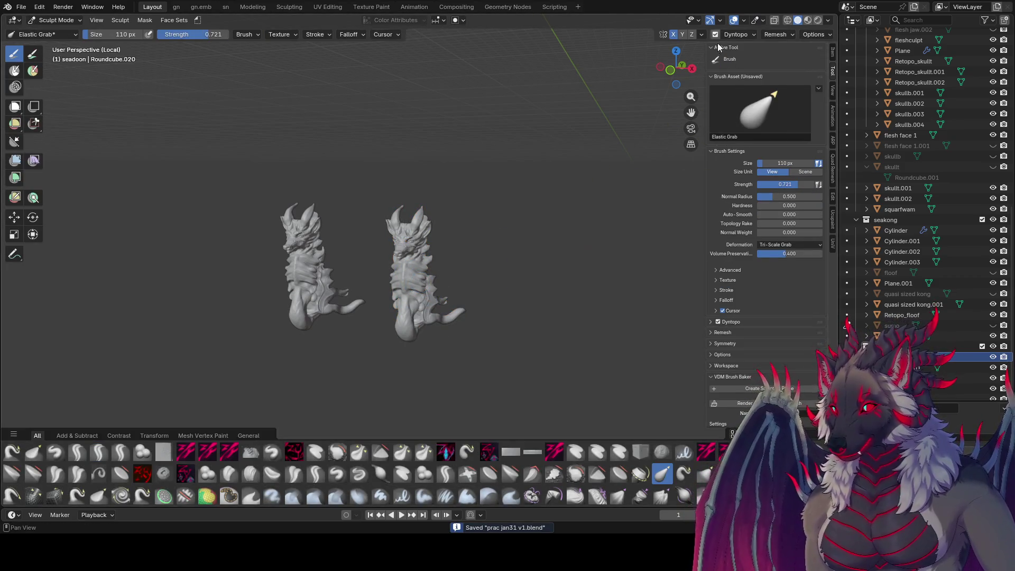
left_click(716, 34)
key("KP_1")
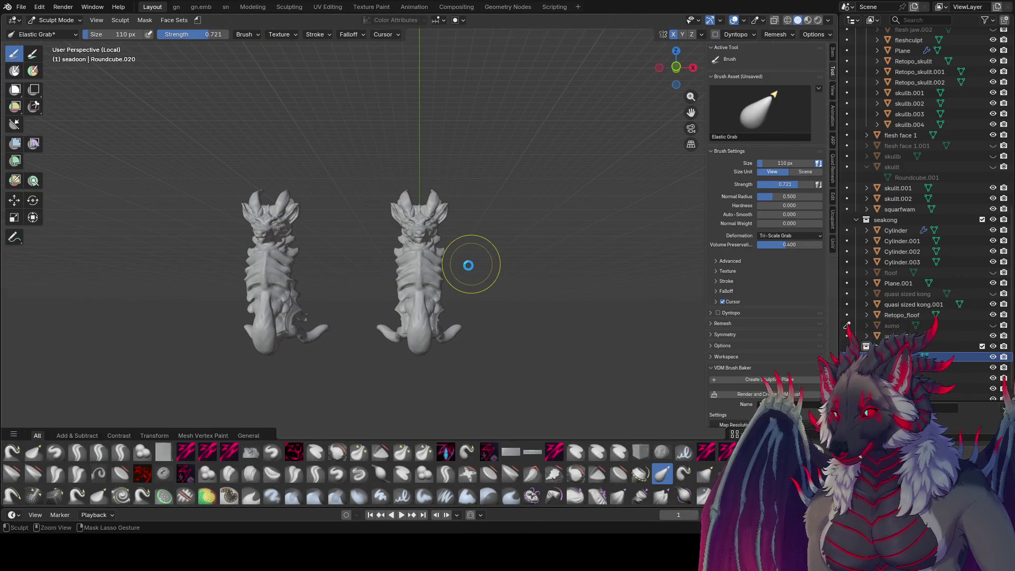
key("ctrl+s")
key("f")
left_click(437, 268)
Pull the right dragon's chest outward, then set the brush to about 52 px.
mouse_move(456, 264)
middle_mouse_down()
mouse_move(380, 256)
mouse_move(471, 281)
mouse_move(480, 274)
middle_mouse_up()
key("f")
left_click(471, 272)
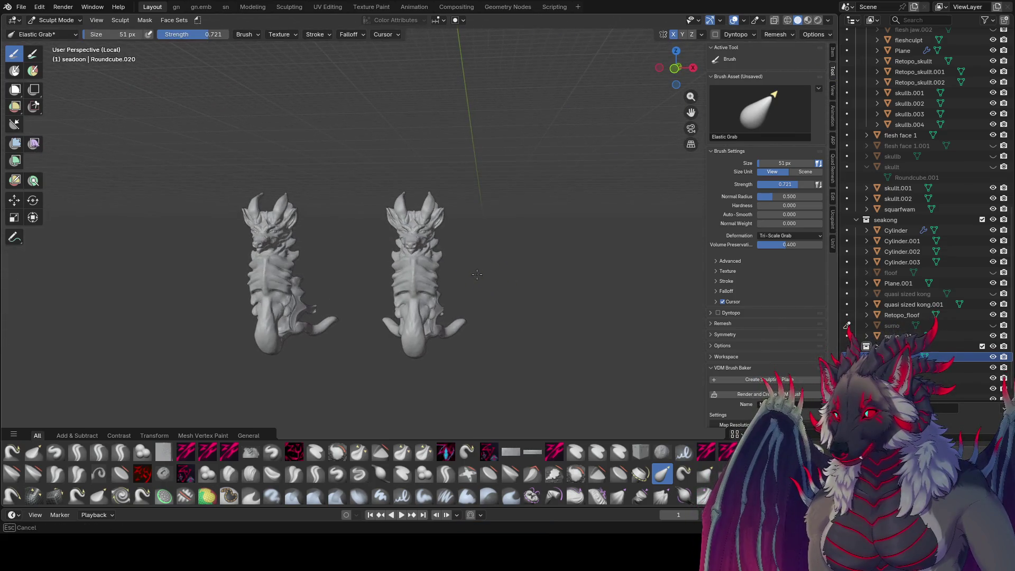
mouse_move(437, 269)
left_mouse_down()
mouse_move(454, 270)
mouse_move(448, 278)
left_mouse_up()
mouse_move(448, 277)
middle_mouse_down()
mouse_move(369, 302)
mouse_move(396, 288)
mouse_move(528, 281)
mouse_move(412, 272)
mouse_move(453, 260)
mouse_move(372, 307)
middle_mouse_up()
key("f")
left_click(419, 270)
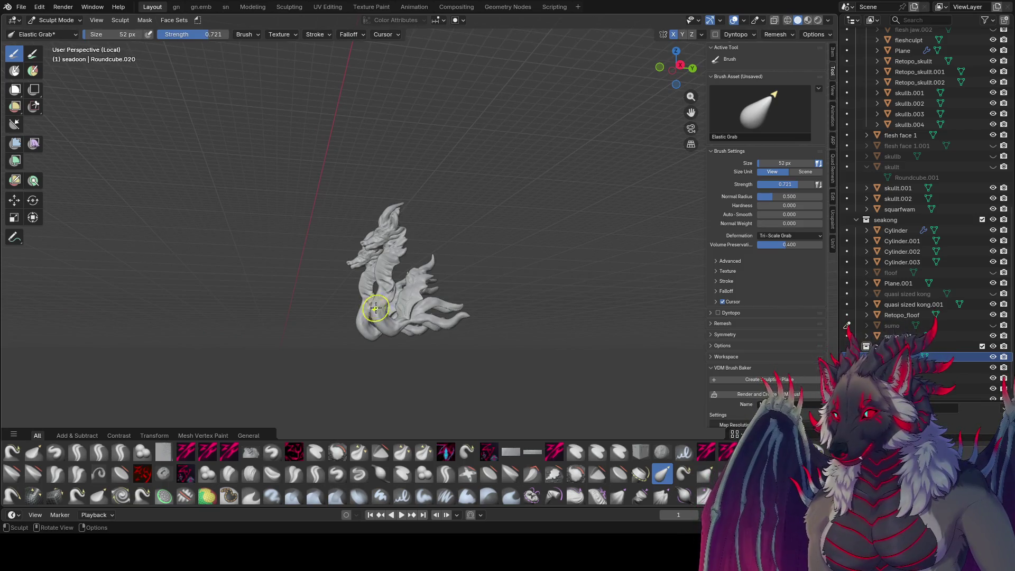
Shrink the brush again and reshape the face while inspecting both dragons from all sides.
mouse_move(374, 336)
middle_mouse_down()
mouse_move(461, 335)
mouse_move(356, 335)
mouse_move(430, 322)
mouse_move(423, 336)
middle_mouse_up()
key("f")
left_click(450, 335)
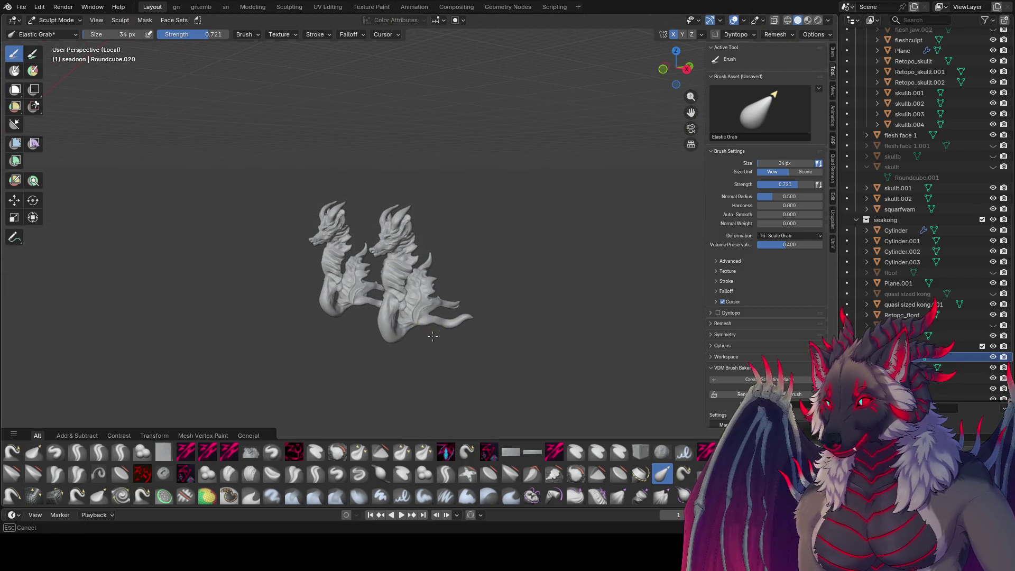
mouse_move(426, 336)
middle_mouse_down()
mouse_move(370, 327)
mouse_move(502, 317)
mouse_move(319, 322)
mouse_move(682, 302)
mouse_move(370, 306)
middle_mouse_up()
scroll(360, 299, "up", 8)
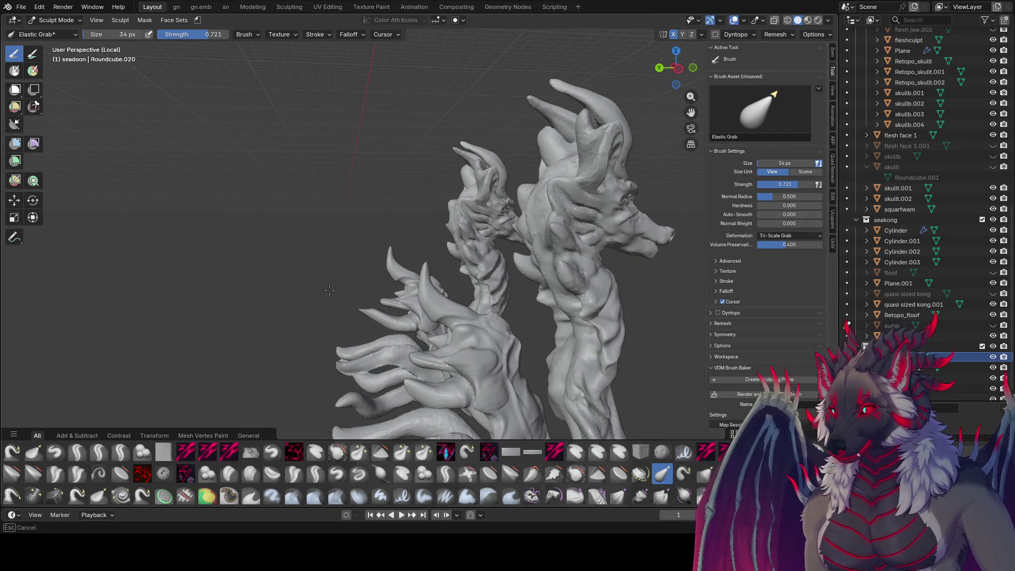
scroll(331, 303, "down", 6)
mouse_move(330, 303)
middle_mouse_down()
mouse_move(559, 274)
mouse_move(523, 294)
mouse_move(531, 271)
mouse_move(490, 360)
mouse_move(598, 212)
mouse_move(777, 245)
mouse_move(782, 264)
middle_mouse_up()
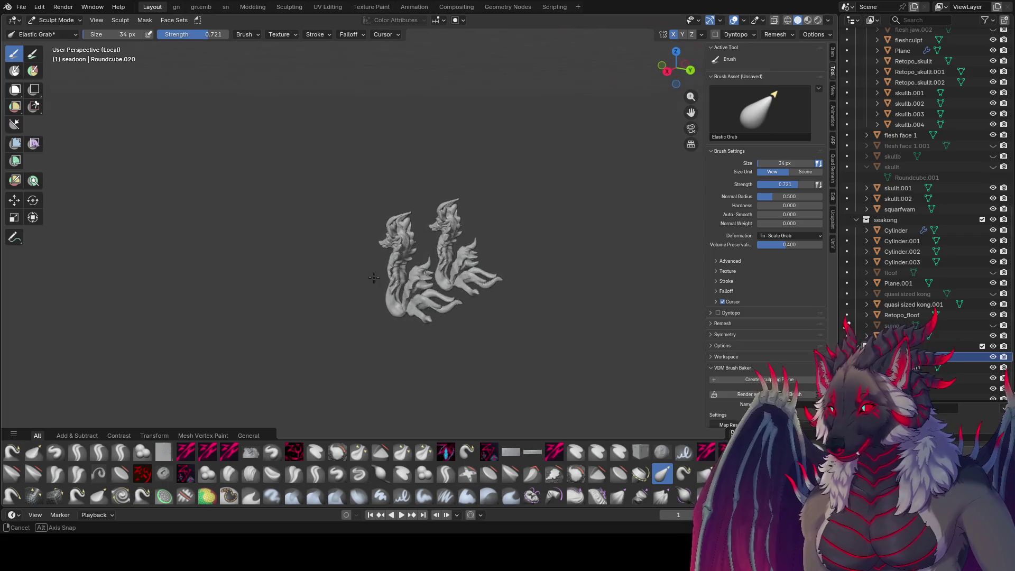
mouse_move(469, 254)
middle_mouse_down()
mouse_move(599, 270)
mouse_move(440, 251)
mouse_move(39, 278)
middle_mouse_up()
mouse_move(408, 271)
middle_mouse_down()
mouse_move(190, 270)
mouse_move(601, 253)
mouse_move(587, 262)
middle_mouse_up()
scroll(468, 308, "up", 5)
mouse_move(469, 308)
middle_mouse_down()
mouse_move(449, 290)
mouse_move(476, 275)
mouse_move(354, 275)
mouse_move(314, 245)
mouse_move(310, 227)
middle_mouse_up()
scroll(303, 179, "down", 4)
mouse_move(339, 158)
middle_mouse_down()
mouse_move(381, 191)
mouse_move(467, 224)
middle_mouse_up()
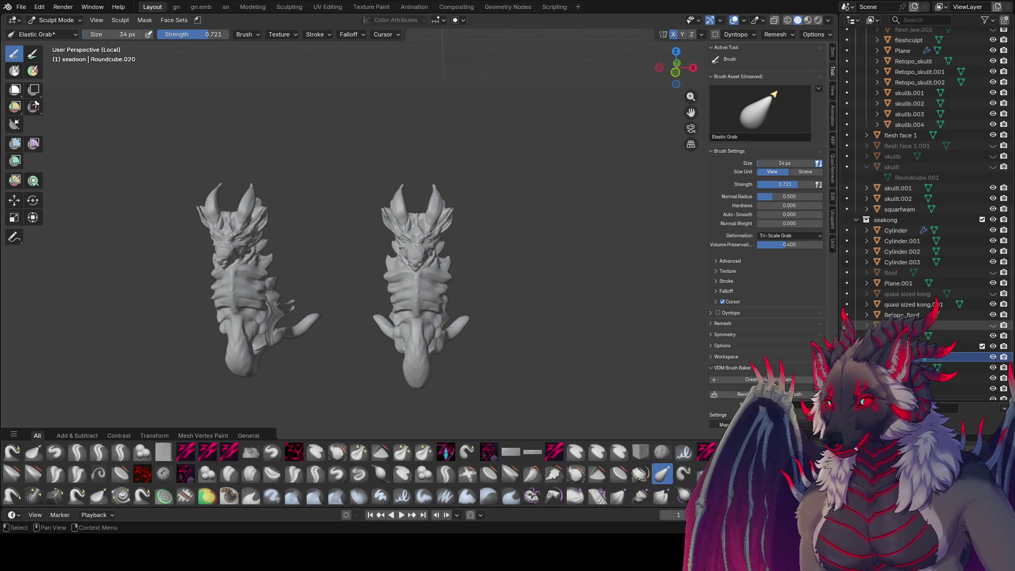
Return to Object Mode, reselect the right-hand dragon, snap to front view and save.
left_click(851, 325)
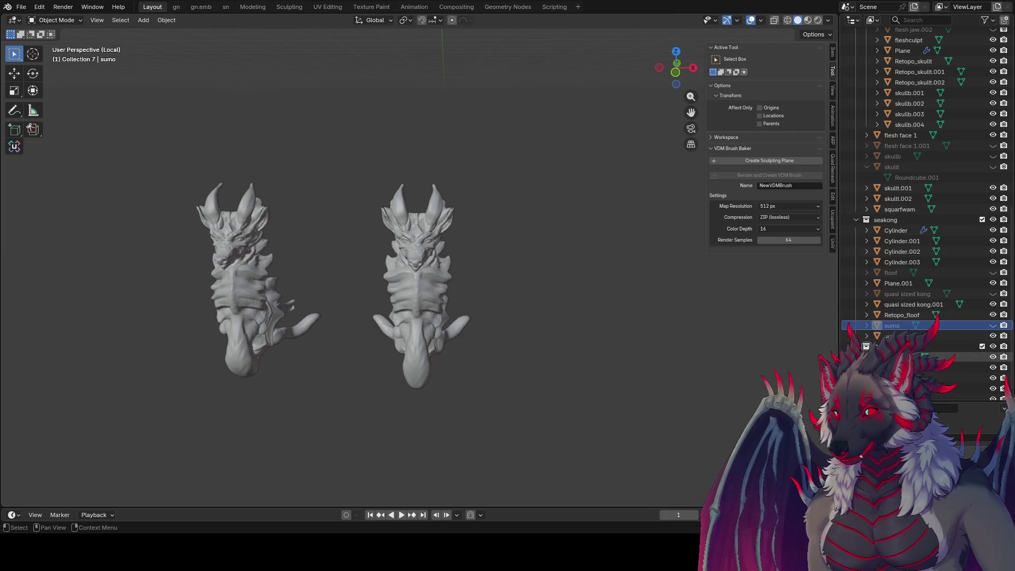
middle_click_drag(639, 321, 519, 272)
key("ctrl+s")
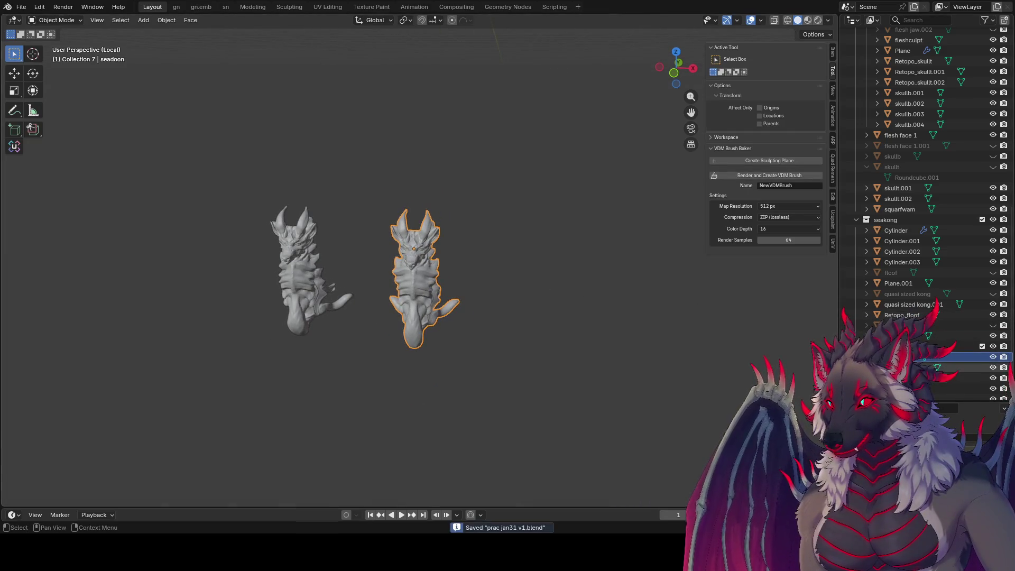
left_click(909, 368)
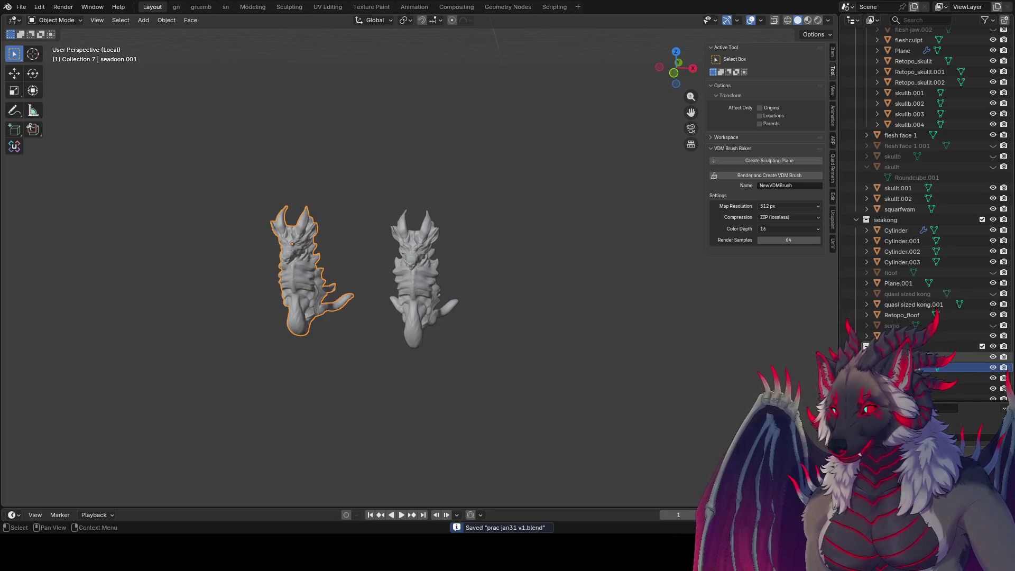
left_click(910, 357)
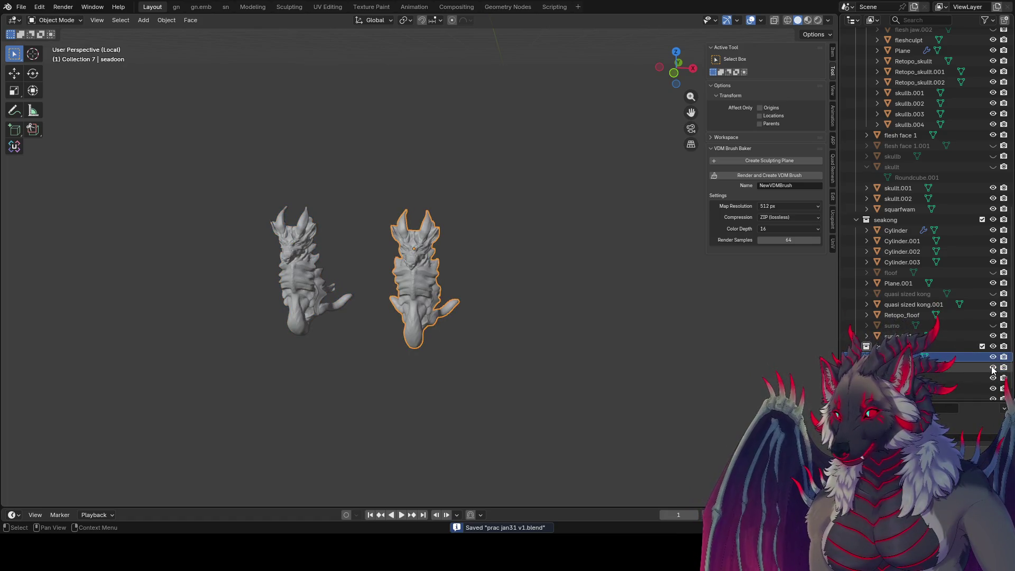
middle_click_drag(629, 306, 640, 285)
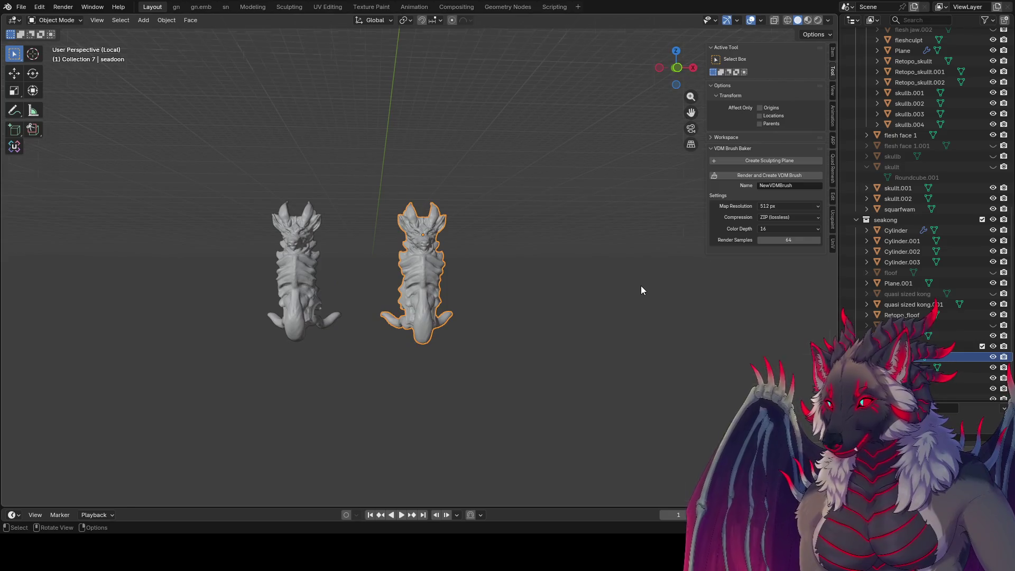
key("KP_1")
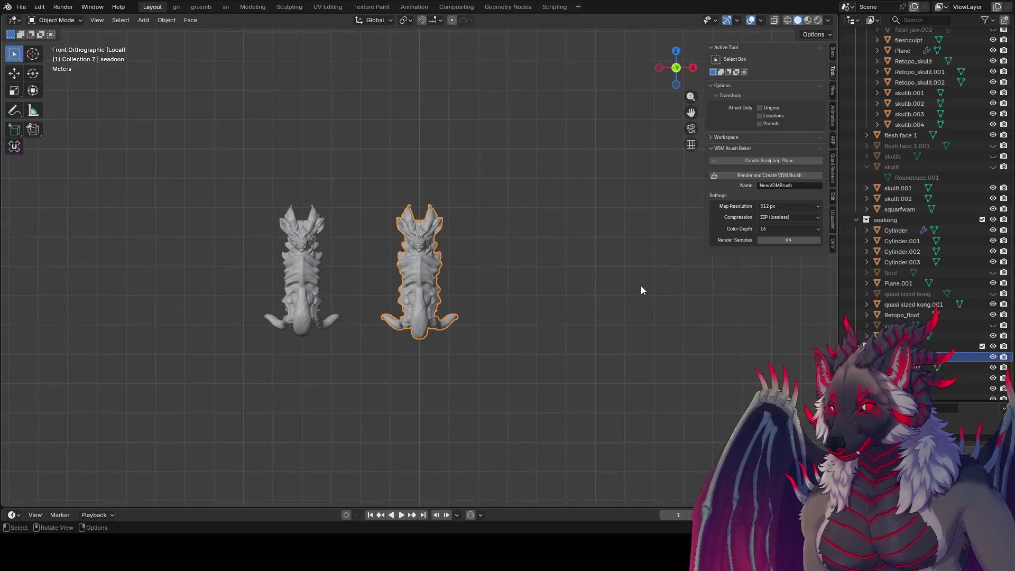
scroll(595, 332, "up", 3)
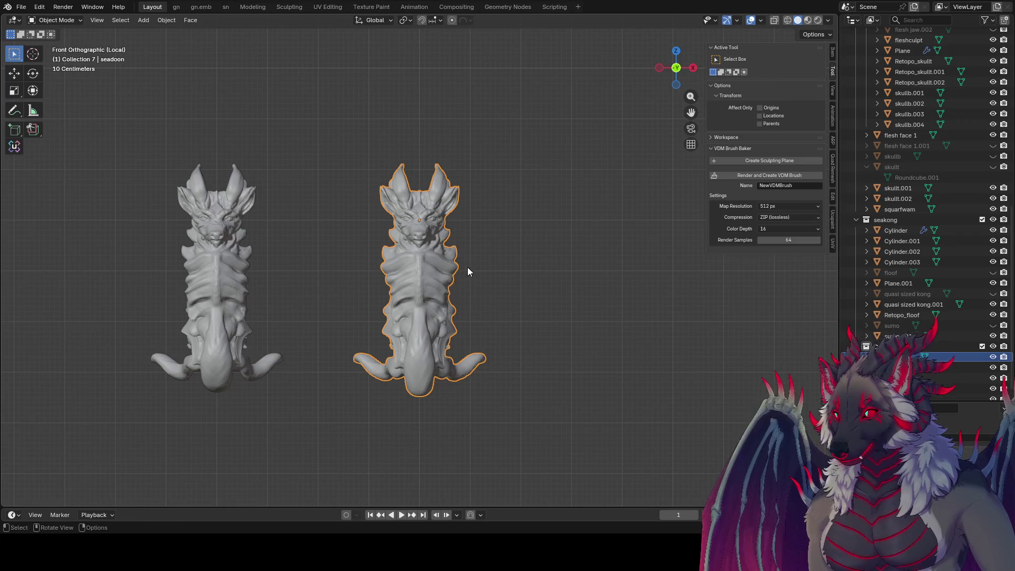
key("ctrl+s")
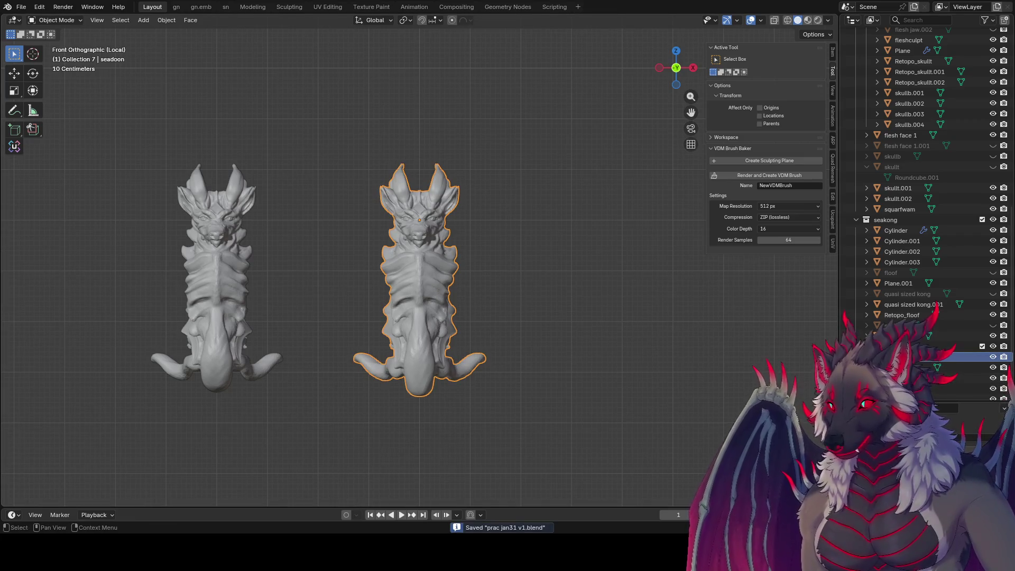
Put the seadoon model into Sculpt Mode with Elastic Grab at 55 px, then 33 px.
key("ctrl+Tab")
left_click(441, 335)
left_click(463, 268)
mouse_move(459, 267)
middle_mouse_down()
mouse_move(371, 268)
mouse_move(444, 248)
middle_mouse_up()
key("f")
left_click(422, 244)
Enlarge Elastic Grab from 36 to 48 px while orbiting to the dragon's head and neck.
key("bracketright")
mouse_move(412, 242)
middle_mouse_down()
mouse_move(510, 261)
mouse_move(459, 263)
middle_mouse_up()
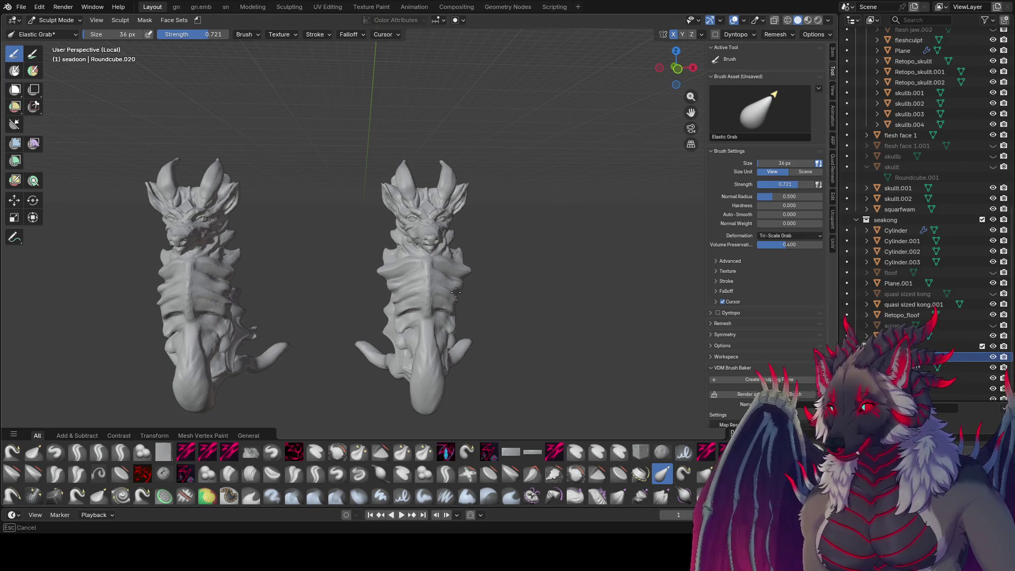
mouse_move(486, 309)
middle_mouse_down()
mouse_move(446, 244)
mouse_move(328, 335)
mouse_move(450, 337)
middle_mouse_up()
key("bracketright")
key("bracketright")
key("bracketright")
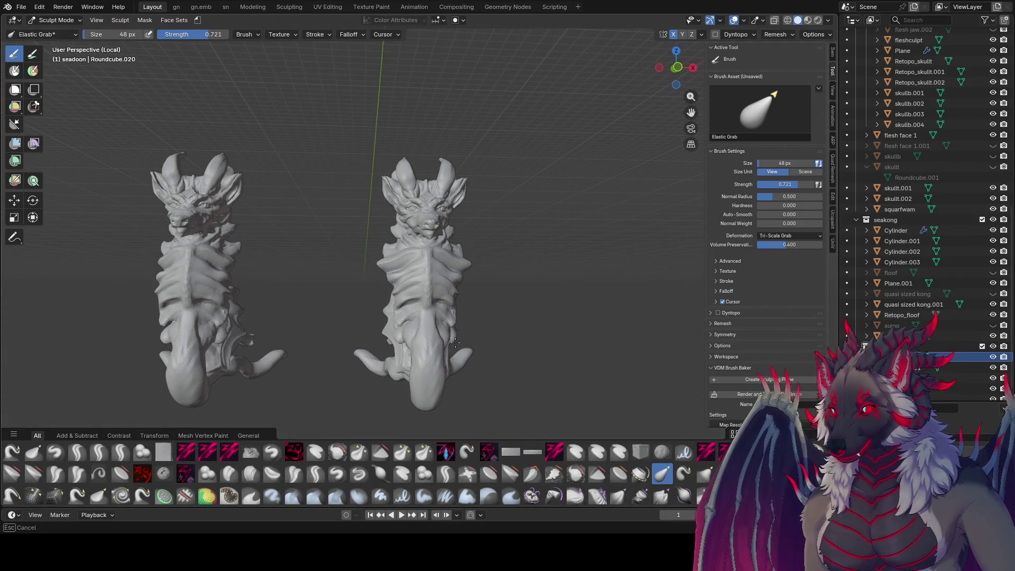
mouse_move(448, 358)
middle_mouse_down()
mouse_move(415, 374)
mouse_move(328, 381)
mouse_move(383, 222)
mouse_move(358, 362)
mouse_move(402, 381)
mouse_move(300, 366)
mouse_move(11, 358)
mouse_move(581, 346)
mouse_move(339, 315)
mouse_move(307, 281)
middle_mouse_up()
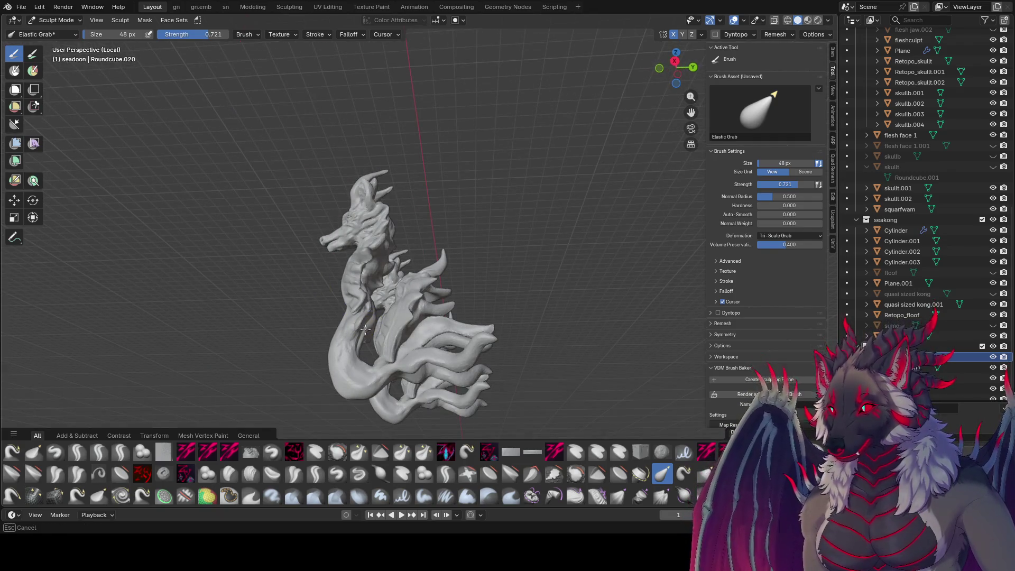
mouse_move(375, 326)
middle_mouse_down()
mouse_move(410, 338)
mouse_move(533, 317)
mouse_move(204, 214)
middle_mouse_up()
scroll(413, 341, "up", 5)
middle_click_drag(559, 293, 543, 335)
mouse_move(499, 248)
middle_mouse_down()
mouse_move(475, 154)
mouse_move(521, 176)
middle_mouse_up()
scroll(476, 154, "down", 5)
scroll(470, 153, "up", 5)
Resize Elastic Grab through 47 and 60 px down to 35 px around the dragon's head.
key("f")
left_click(494, 186)
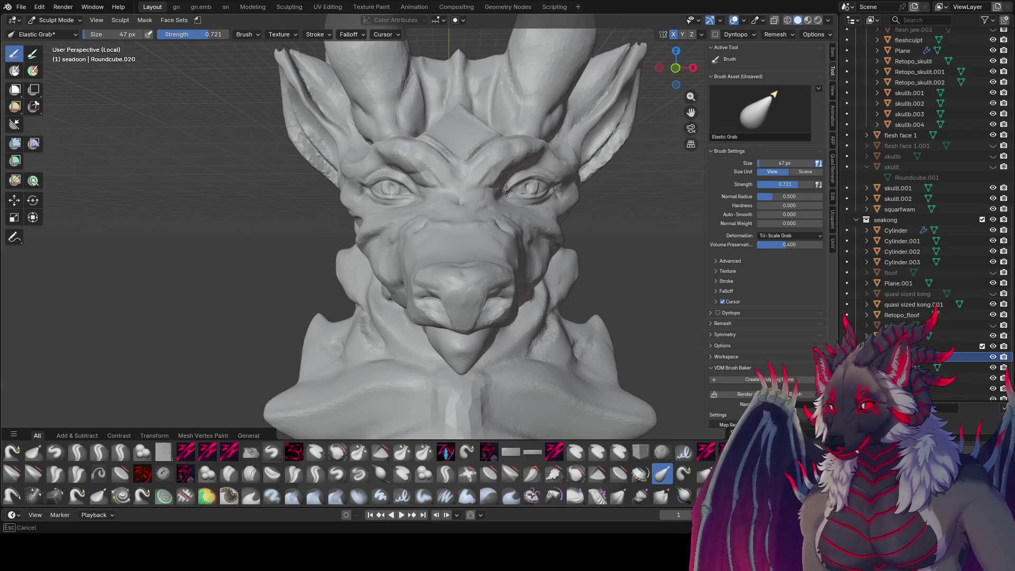
mouse_move(497, 192)
middle_mouse_down()
mouse_move(213, 188)
mouse_move(166, 204)
mouse_move(494, 285)
middle_mouse_up()
scroll(495, 285, "up", 6)
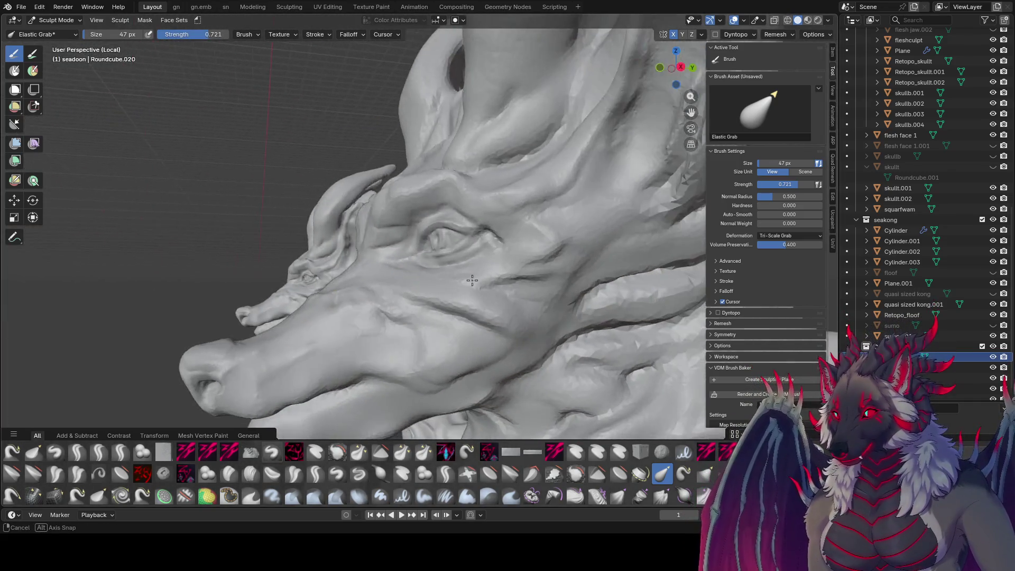
scroll(267, 239, "down", 4)
key("bracketright")
key("bracketright")
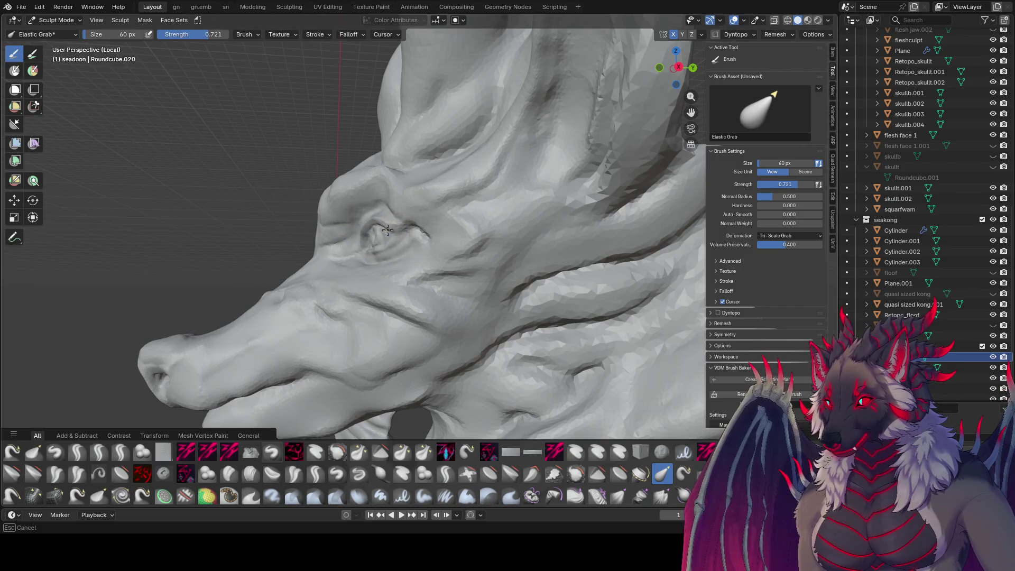
scroll(400, 234, "down", 4)
mouse_move(400, 234)
middle_mouse_down()
mouse_move(493, 254)
mouse_move(442, 227)
mouse_move(596, 208)
middle_mouse_up()
key("f")
left_click(597, 204)
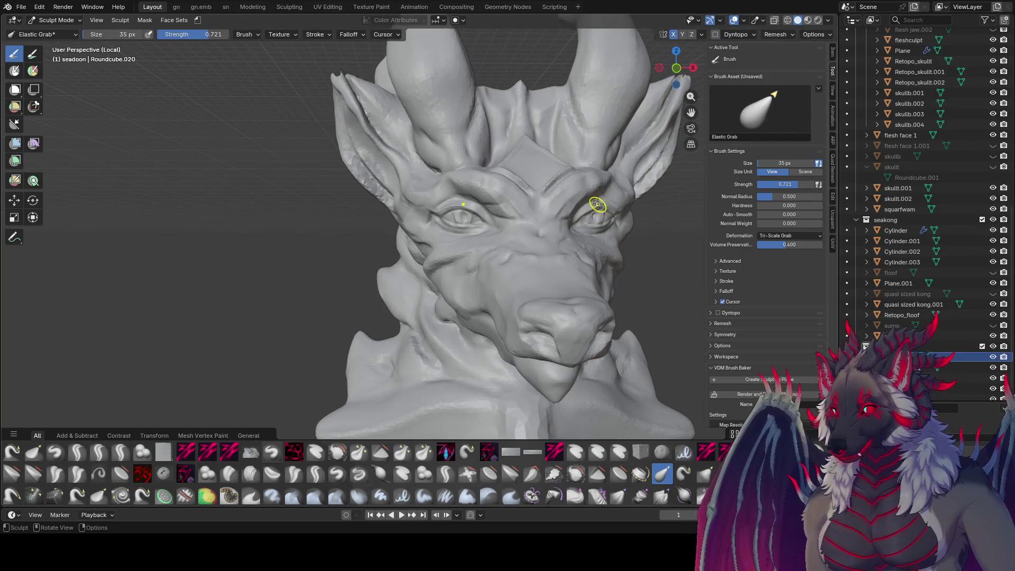
Grab-sculpt the eyes and brows, enlarging the brush to 63 px then shrinking to 37 px.
middle_click_drag(604, 206, 441, 201)
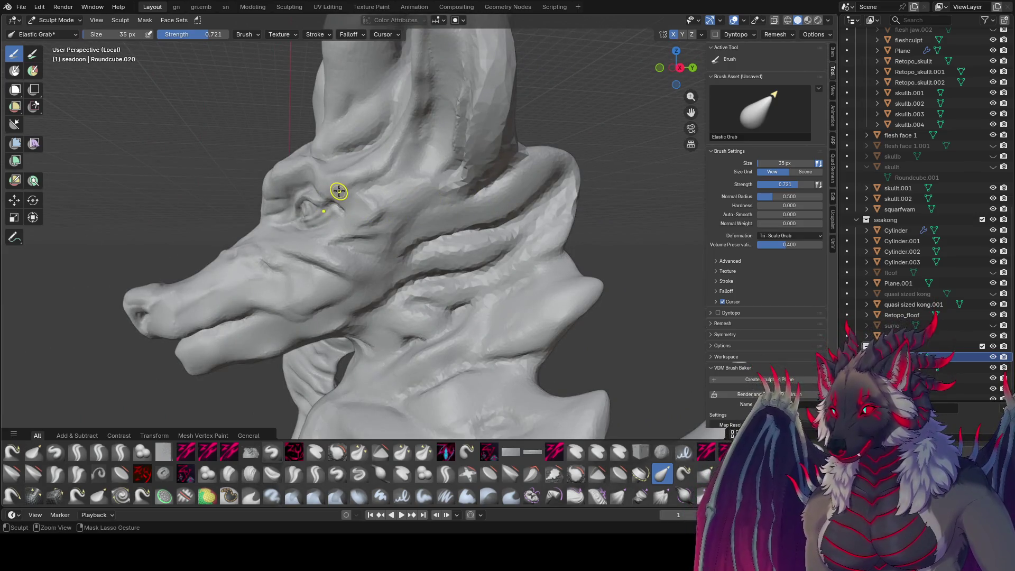
scroll(339, 190, "down", 2)
mouse_move(370, 198)
middle_mouse_down()
mouse_move(607, 241)
mouse_move(581, 222)
middle_mouse_up()
scroll(628, 225, "down", 4)
scroll(548, 219, "up", 2)
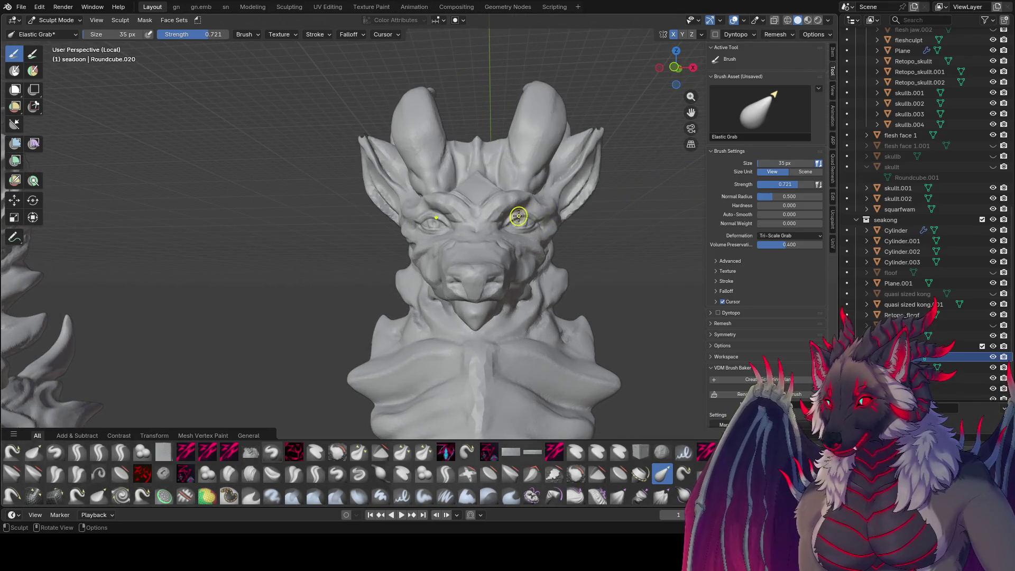
scroll(515, 221, "down", 3)
mouse_move(547, 228)
middle_mouse_down()
mouse_move(559, 233)
mouse_move(455, 232)
mouse_move(596, 235)
mouse_move(544, 240)
middle_mouse_up()
key("f")
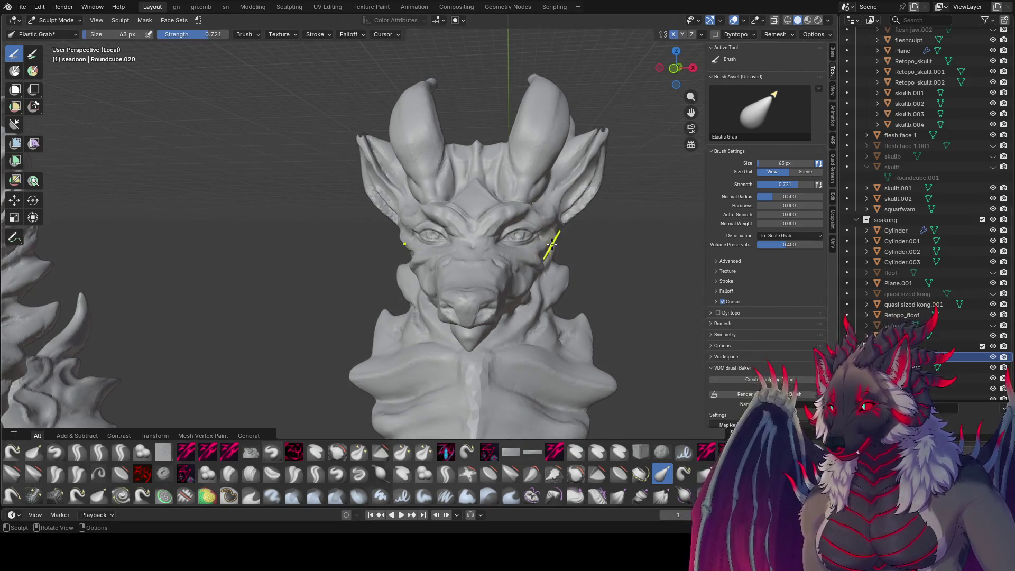
mouse_move(516, 273)
middle_mouse_down()
mouse_move(544, 267)
mouse_move(485, 257)
mouse_move(534, 252)
mouse_move(507, 247)
mouse_move(411, 258)
mouse_move(545, 310)
mouse_move(577, 266)
mouse_move(552, 268)
middle_mouse_up()
key("f")
left_click(492, 239)
scroll(539, 269, "up", 6)
mouse_move(481, 266)
middle_mouse_down()
mouse_move(356, 280)
mouse_move(500, 285)
mouse_move(339, 278)
mouse_move(520, 281)
middle_mouse_up()
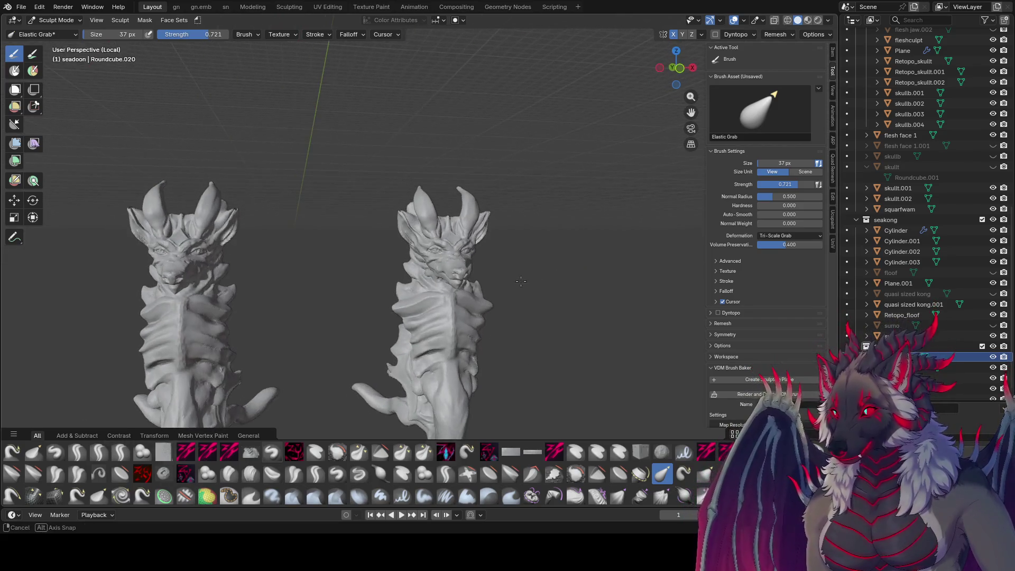
Save prac jan31 v1.blend, review both busts from side and front, and save again.
key("ctrl+s")
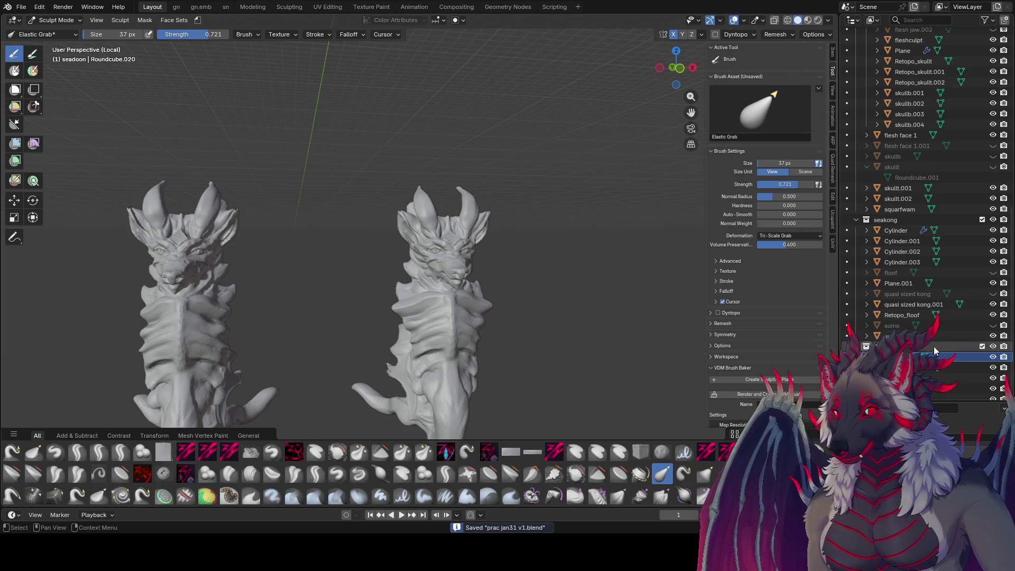
mouse_move(328, 222)
middle_mouse_down()
mouse_move(623, 234)
mouse_move(469, 229)
mouse_move(418, 272)
middle_mouse_up()
scroll(413, 221, "up", 2)
scroll(524, 220, "up", 3)
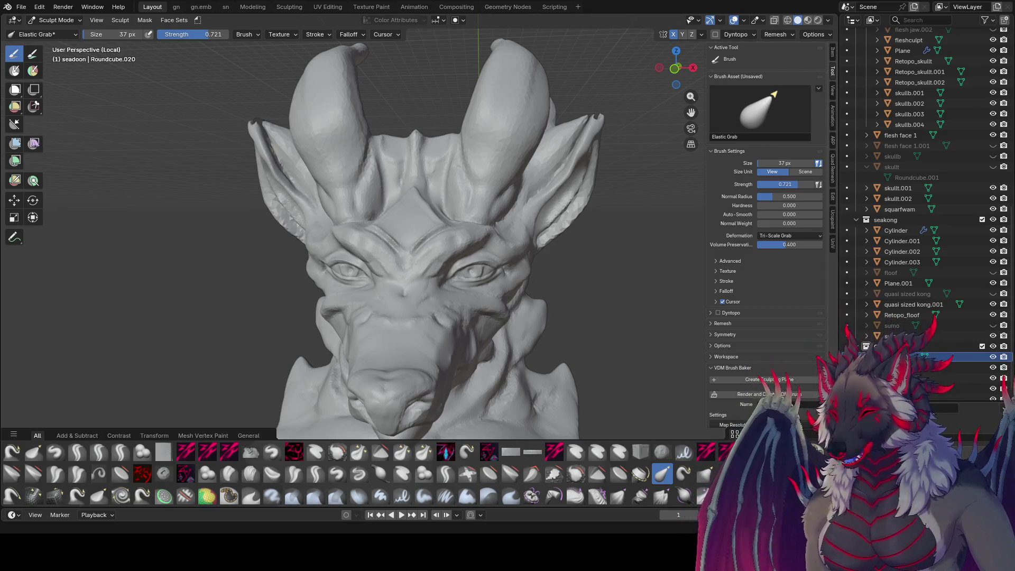
scroll(423, 264, "down", 6)
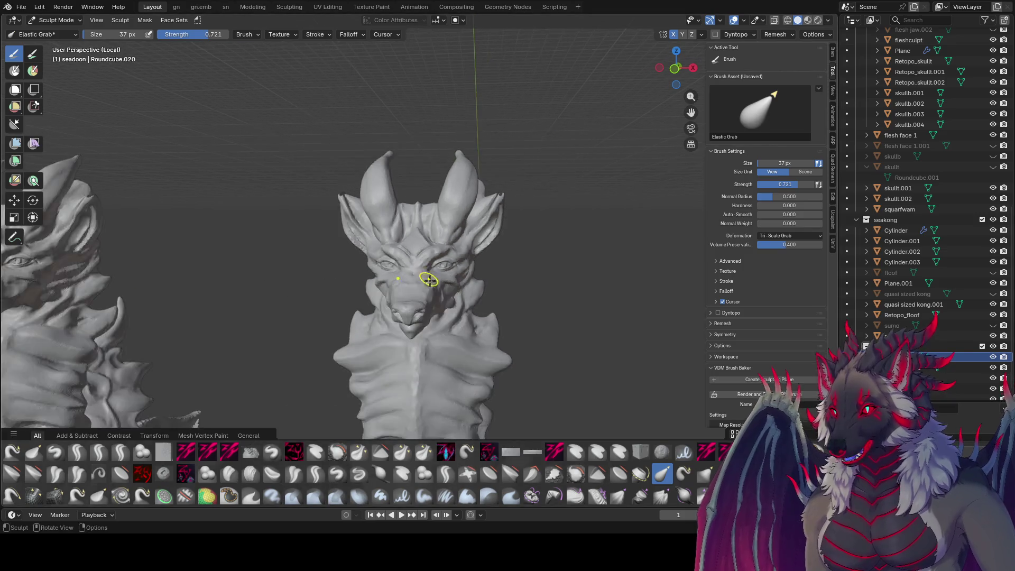
middle_click_drag(417, 329, 423, 301)
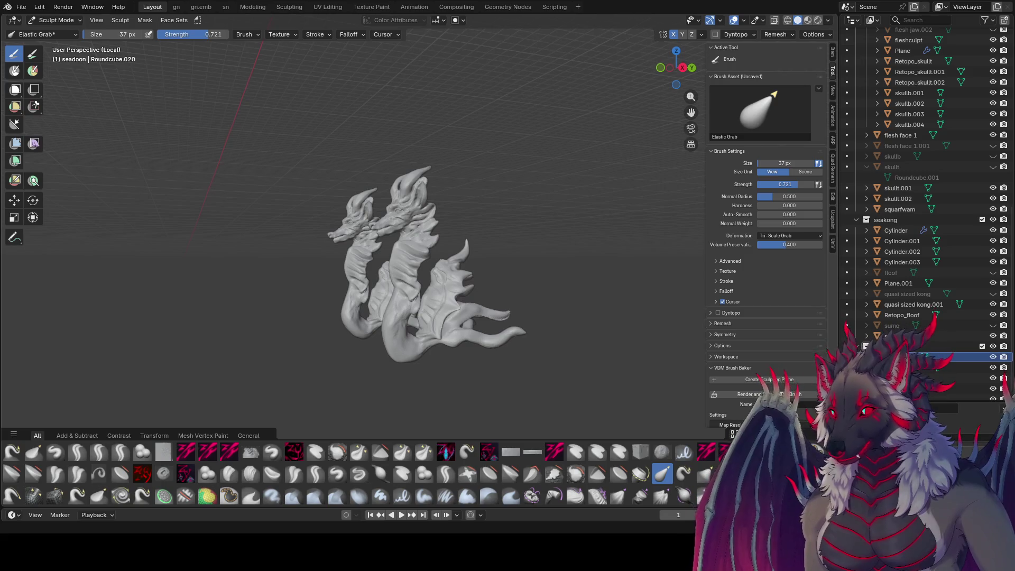
mouse_move(447, 275)
middle_mouse_down()
mouse_move(533, 299)
mouse_move(483, 291)
middle_mouse_up()
key("ctrl+s")
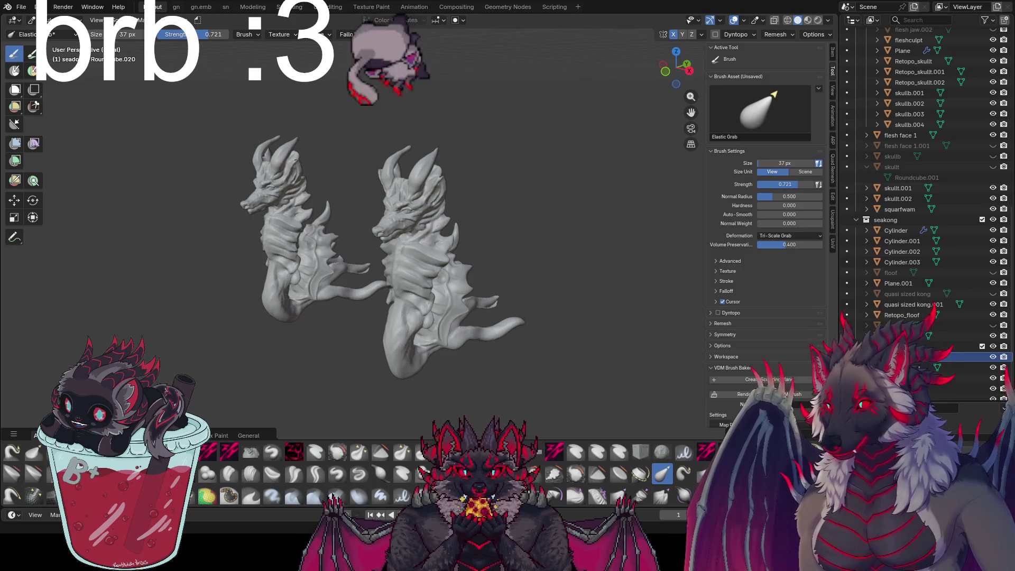
mouse_move(289, 274)
middle_mouse_down()
mouse_move(499, 181)
mouse_move(467, 145)
mouse_move(538, 153)
mouse_move(506, 159)
middle_mouse_up()
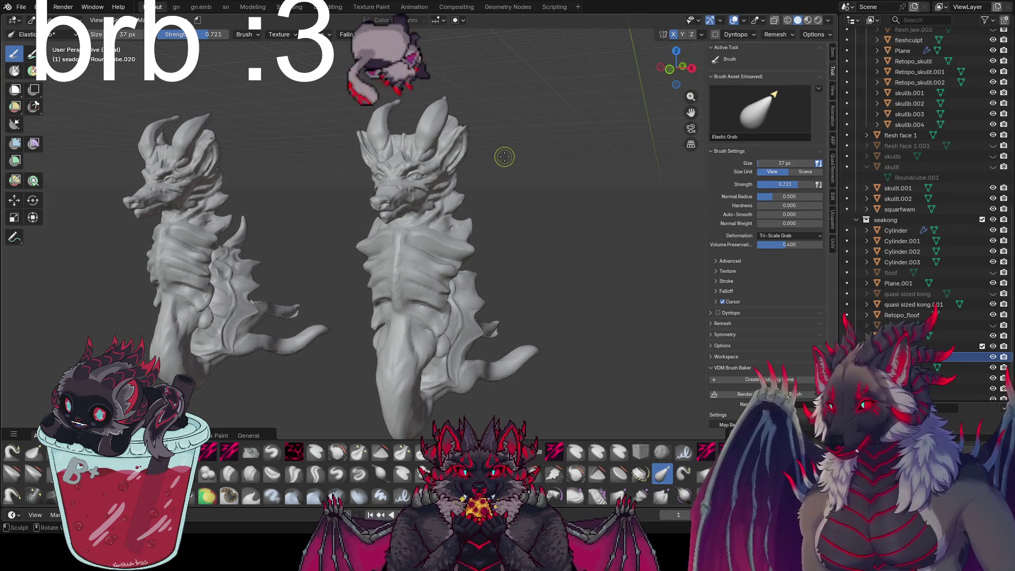
scroll(504, 156, "up", 2)
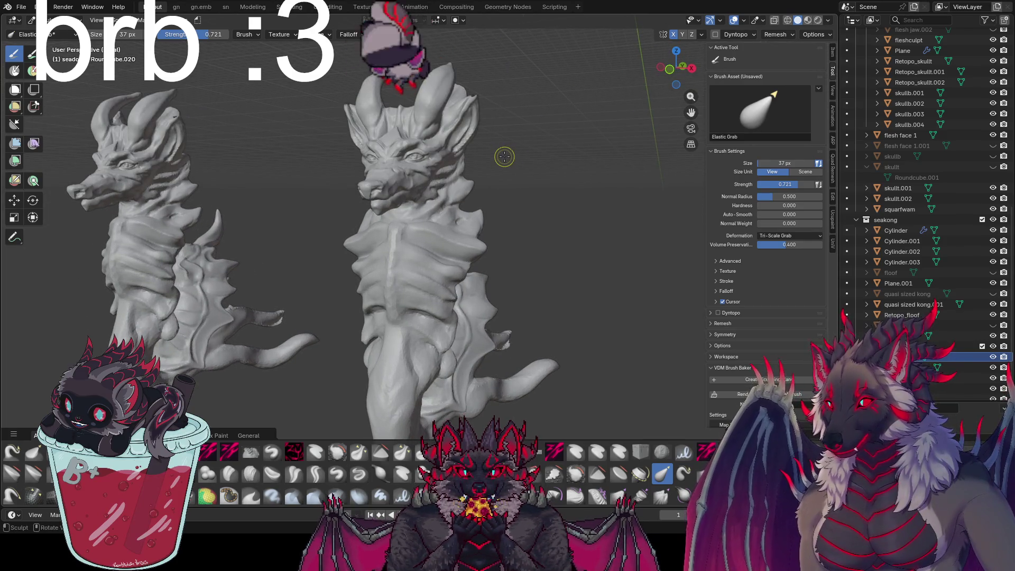
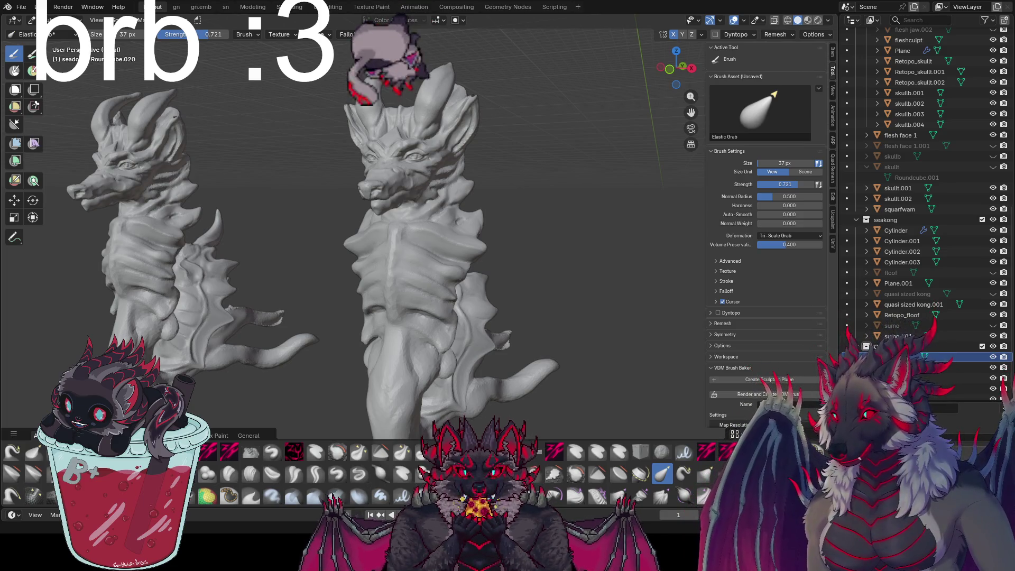
Leave sculpting for Object Mode and save the file as prac jan31 v1.blend.
mouse_move(555, 320)
middle_mouse_down()
mouse_move(537, 321)
mouse_move(613, 321)
middle_mouse_up()
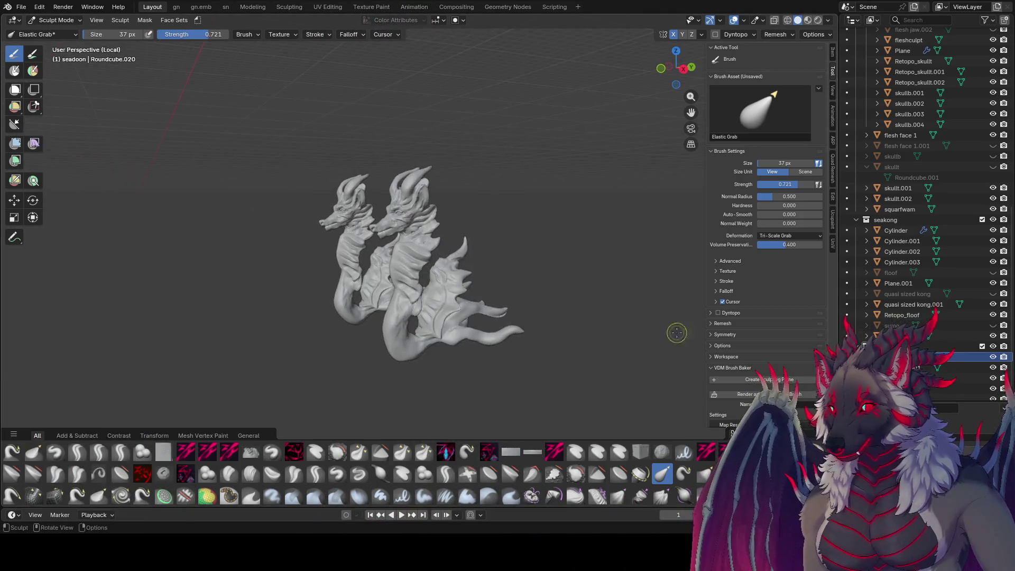
key("ctrl+Tab")
mouse_move(550, 336)
middle_mouse_down()
mouse_move(471, 383)
mouse_move(615, 284)
mouse_move(508, 267)
mouse_move(519, 221)
mouse_move(601, 344)
middle_mouse_up()
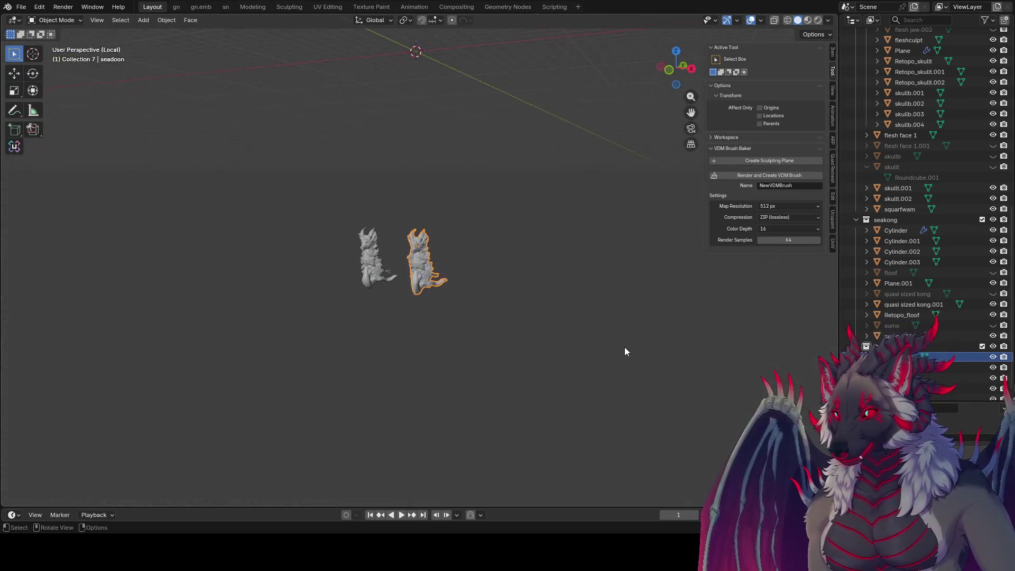
scroll(562, 280, "down", 3)
key("ctrl+s")
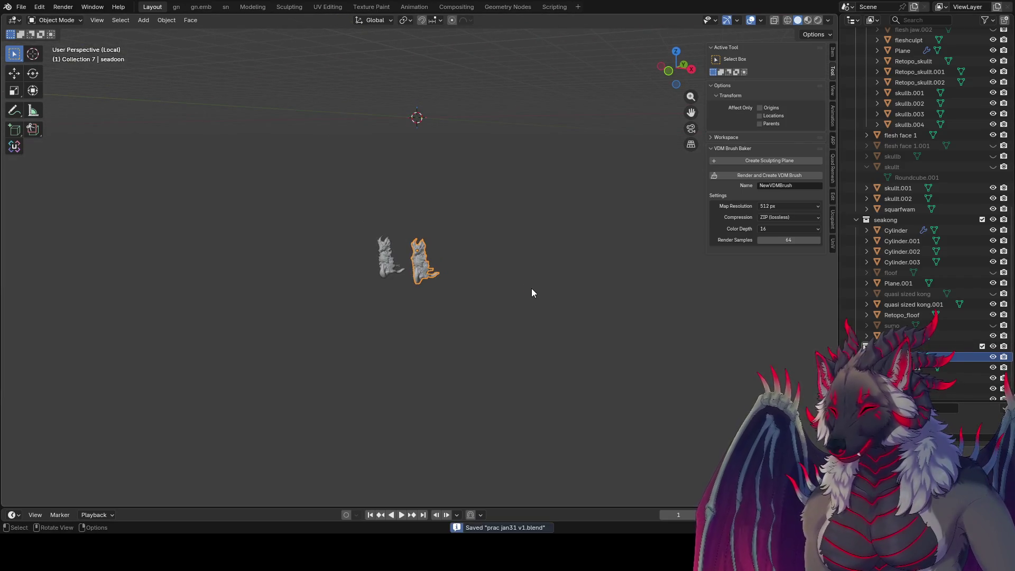
Exit local view to show the whole sculpt gallery in Rendered shading and select the scene light.
key("KP_Divide")
scroll(536, 286, "up", 7)
mouse_move(510, 411)
middle_mouse_down()
mouse_move(348, 376)
mouse_move(460, 373)
mouse_move(529, 318)
middle_mouse_up()
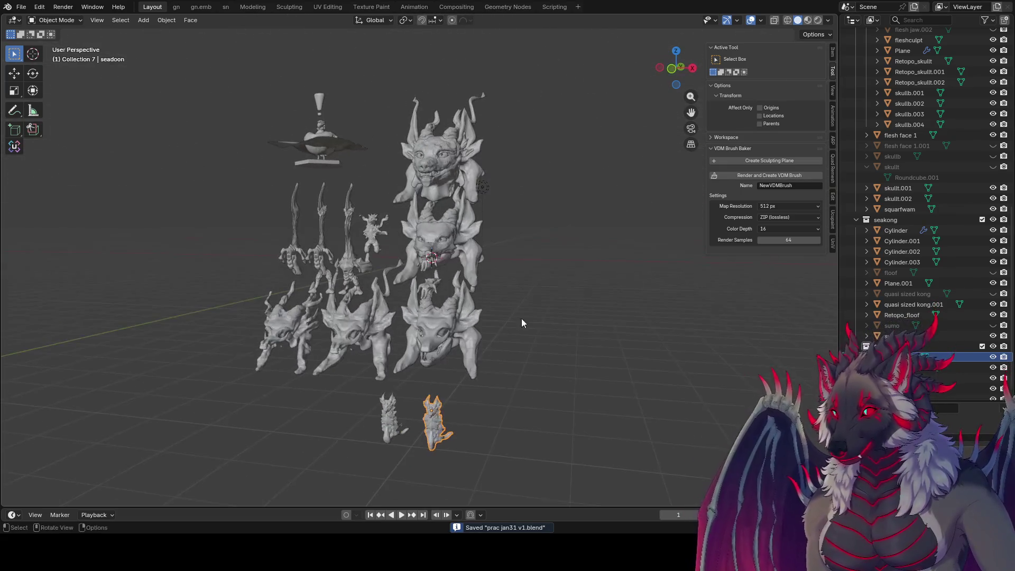
left_click(816, 21)
mouse_move(661, 148)
middle_mouse_down()
mouse_move(569, 202)
mouse_move(526, 188)
mouse_move(566, 183)
mouse_move(601, 195)
mouse_move(550, 200)
middle_mouse_up()
left_click(479, 190)
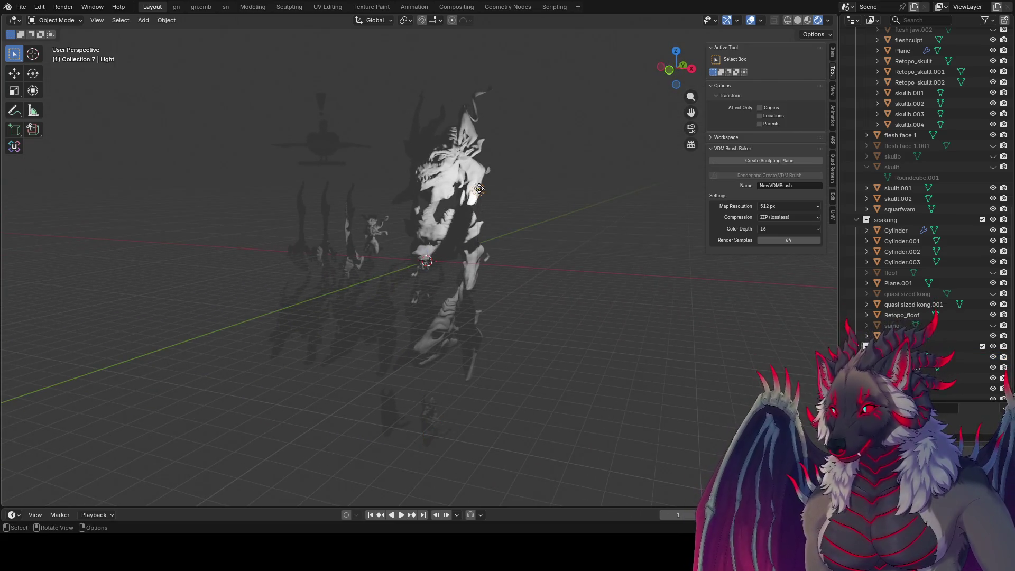
Save again and set the render Viewport Samples to 32.
middle_click_drag(533, 291, 570, 296)
left_click_drag(864, 402, 864, 203)
key("ctrl+s")
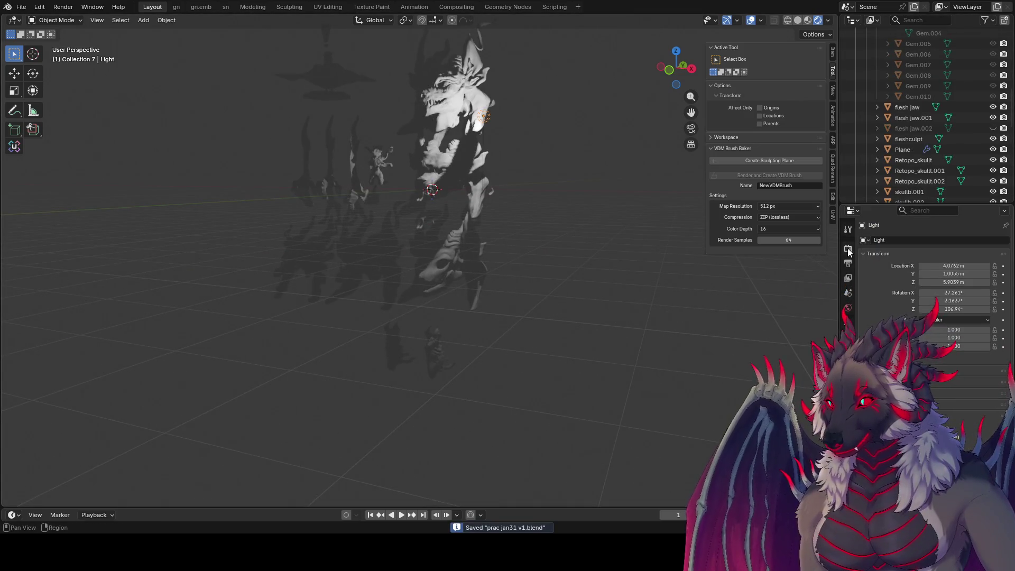
left_click(848, 247)
left_click(955, 275)
type("32")
key("Return")
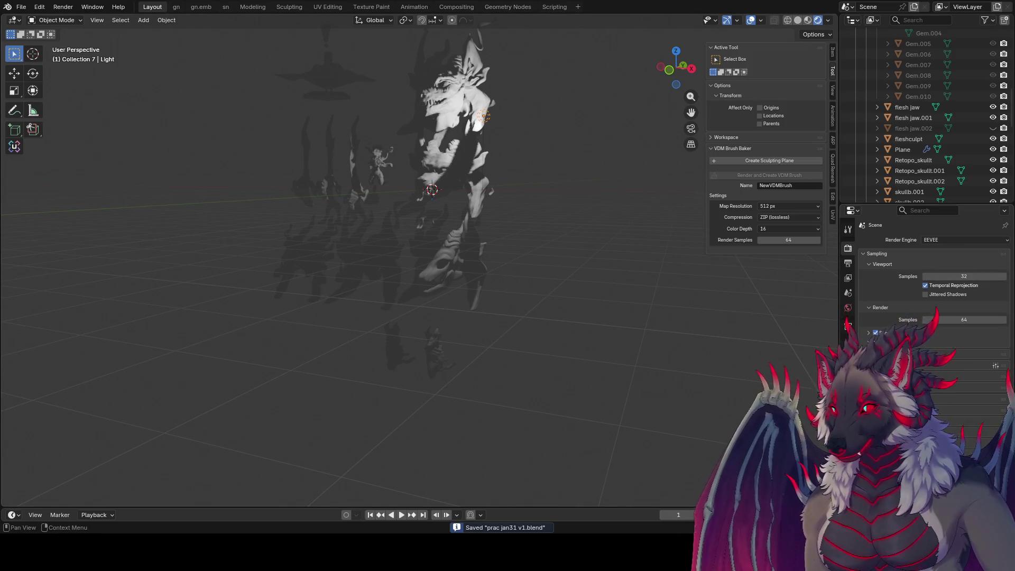
Duplicate the scene light to create Light.001.
middle_click_drag(765, 358, 621, 333)
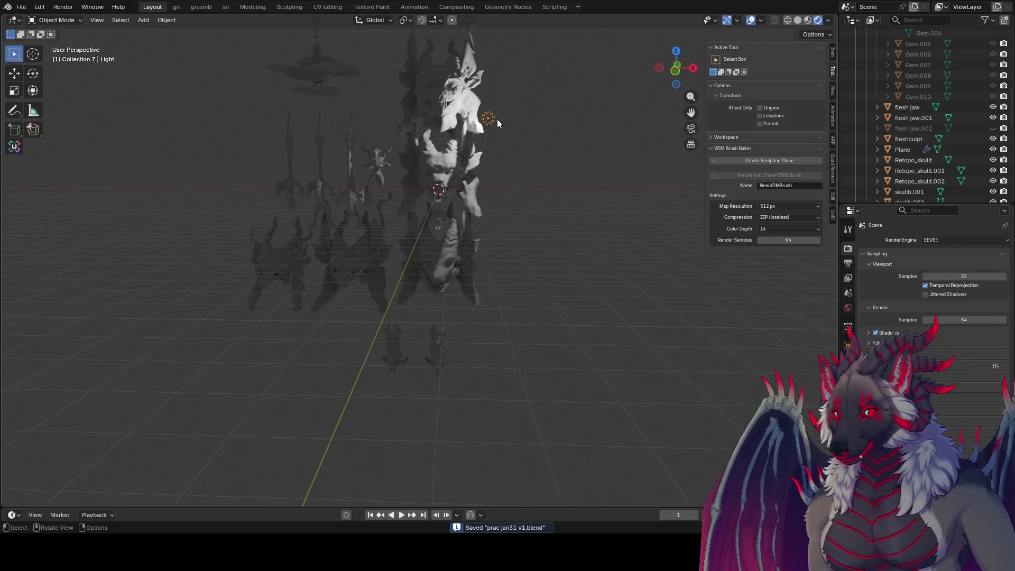
key("shift+d")
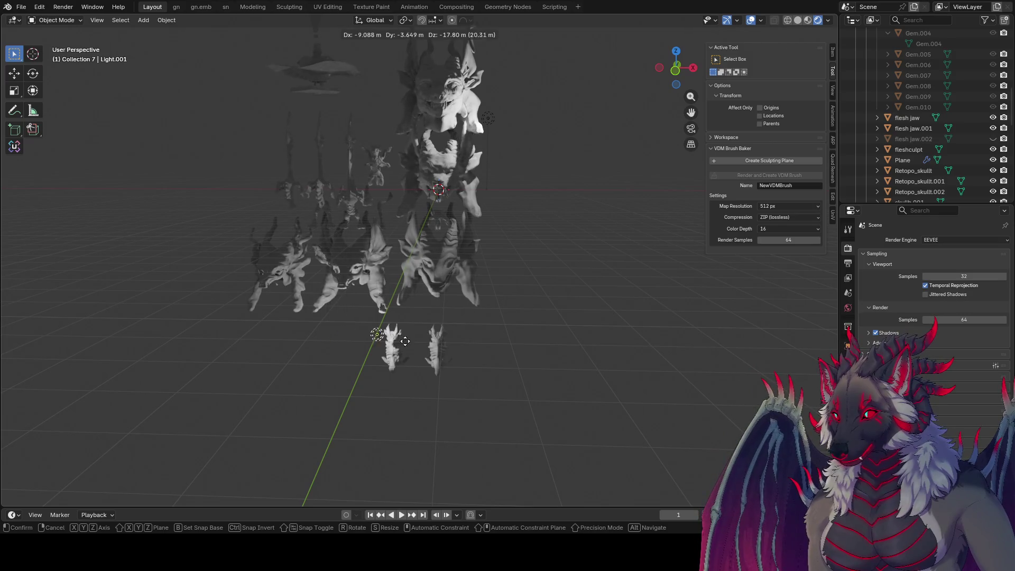
left_click(405, 321)
mouse_move(405, 321)
middle_mouse_down()
mouse_move(386, 252)
mouse_move(443, 323)
mouse_move(500, 276)
mouse_move(458, 325)
mouse_move(465, 376)
mouse_move(510, 183)
mouse_move(553, 186)
mouse_move(470, 162)
mouse_move(674, 218)
mouse_move(508, 225)
mouse_move(439, 268)
mouse_move(650, 280)
middle_mouse_up()
Move Light.001 up and to the right beside the two small dragon figures.
key("g")
left_click(439, 268)
key("g")
left_click(451, 208)
mouse_move(450, 208)
middle_mouse_down()
mouse_move(380, 183)
mouse_move(376, 195)
middle_mouse_up()
key("g")
left_click(387, 245)
mouse_move(387, 245)
middle_mouse_down()
mouse_move(395, 249)
mouse_move(362, 261)
mouse_move(395, 276)
mouse_move(548, 256)
middle_mouse_up()
key("g")
left_click(684, 255)
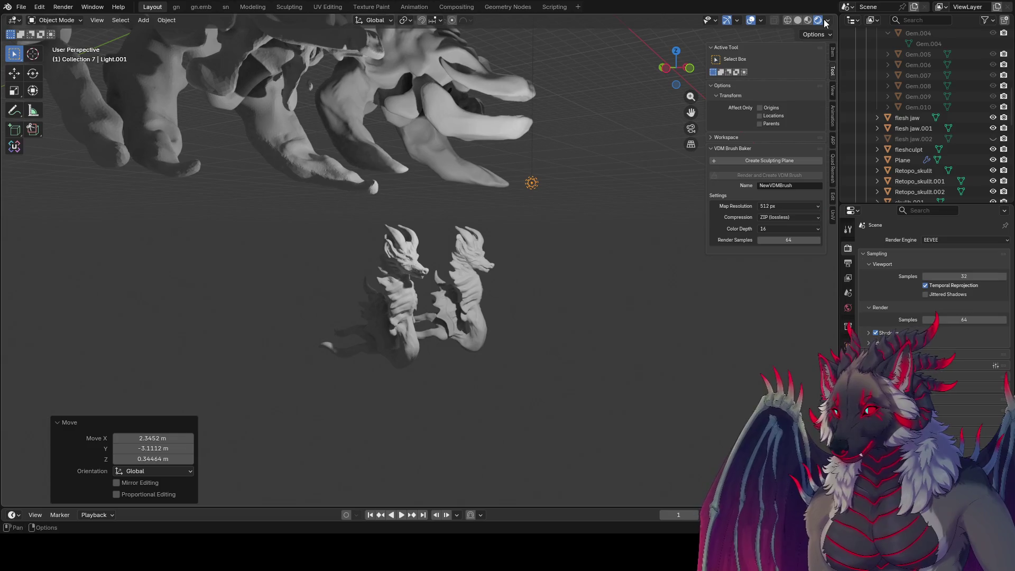
Change the viewport shading lighting and reposition Light.001.
left_click(829, 25)
left_click(748, 102)
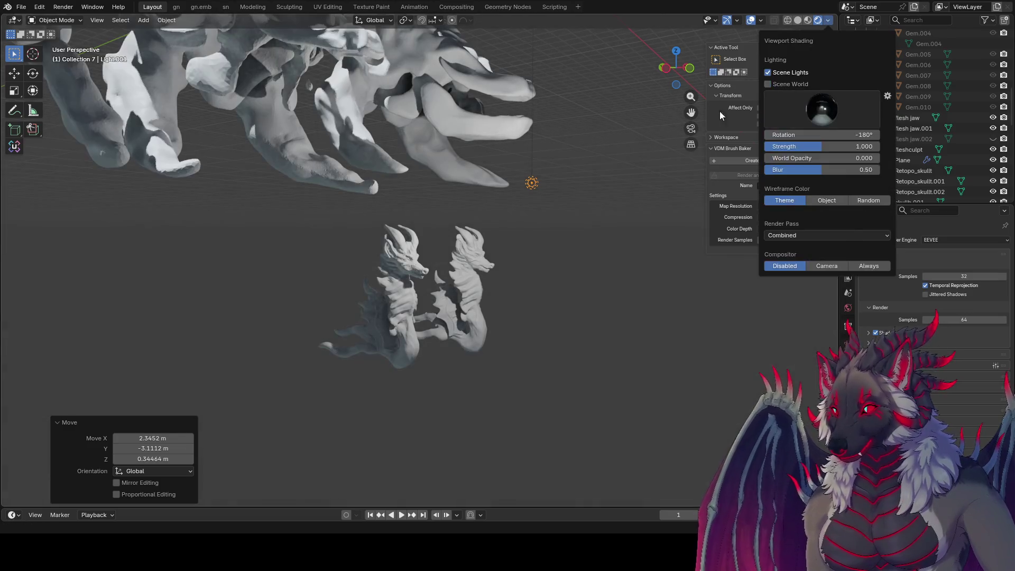
mouse_move(490, 186)
middle_mouse_down()
mouse_move(420, 191)
mouse_move(356, 178)
mouse_move(461, 220)
mouse_move(474, 211)
middle_mouse_up()
key("g")
left_click(264, 222)
mouse_move(268, 221)
middle_mouse_down()
mouse_move(195, 192)
mouse_move(363, 232)
mouse_move(422, 230)
mouse_move(398, 211)
mouse_move(408, 209)
mouse_move(310, 213)
mouse_move(396, 219)
mouse_move(461, 242)
mouse_move(443, 224)
mouse_move(471, 307)
mouse_move(448, 290)
middle_mouse_up()
Duplicate the light into Light.002 and place it beside the large dragon head.
key("shift+d")
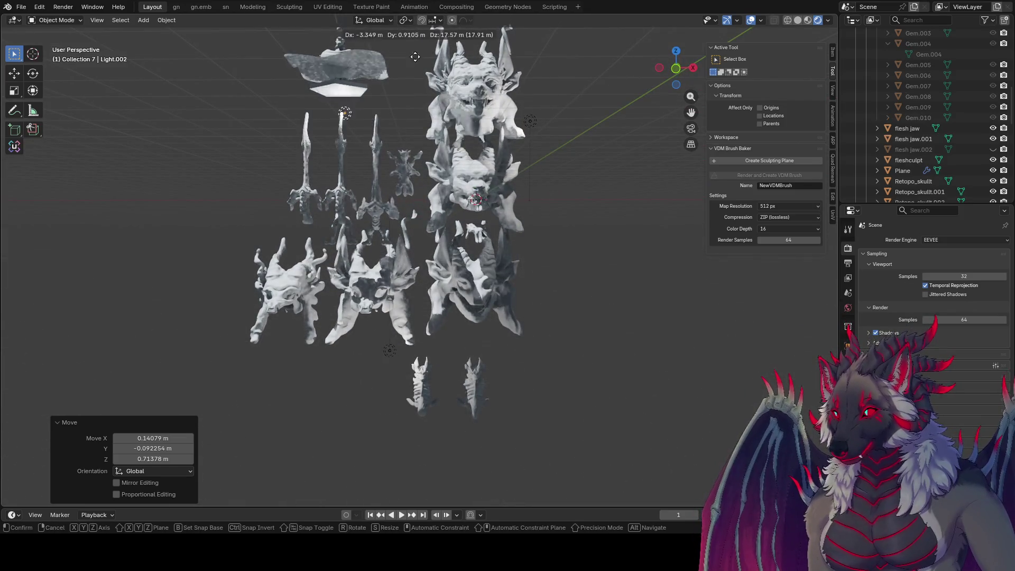
left_click(423, 74)
mouse_move(423, 74)
middle_mouse_down()
mouse_move(365, 90)
mouse_move(391, 178)
middle_mouse_up()
key("g")
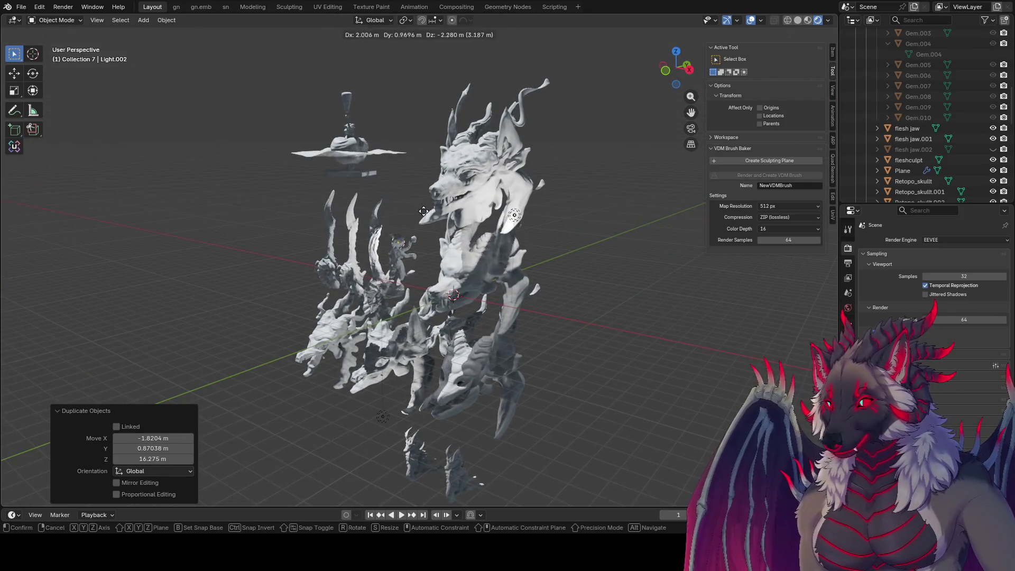
left_click(401, 222)
mouse_move(402, 222)
middle_mouse_down()
mouse_move(511, 163)
mouse_move(598, 169)
middle_mouse_up()
key("g")
left_click(680, 195)
mouse_move(679, 195)
middle_mouse_down()
mouse_move(472, 172)
mouse_move(530, 160)
mouse_move(432, 163)
mouse_move(557, 135)
mouse_move(597, 169)
mouse_move(547, 189)
mouse_move(534, 173)
mouse_move(428, 199)
mouse_move(392, 192)
mouse_move(477, 204)
mouse_move(576, 196)
middle_mouse_up()
key("g")
left_click(465, 164)
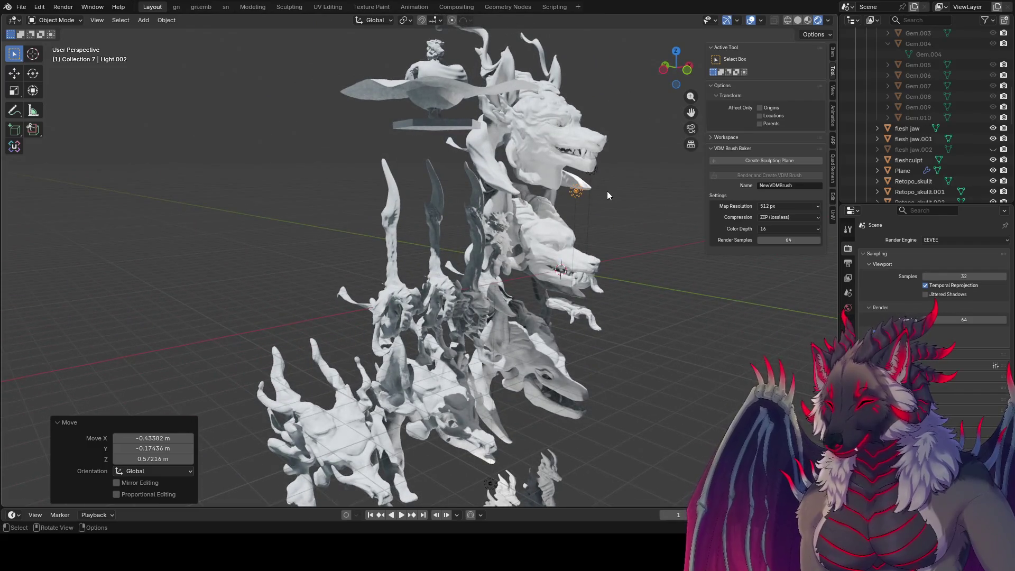
Duplicate the light to create Light.003 and move it to a first spot.
key("shift+d")
left_click(400, 157)
mouse_move(401, 157)
middle_mouse_down()
mouse_move(340, 143)
mouse_move(303, 173)
middle_mouse_up()
key("g")
left_click(255, 223)
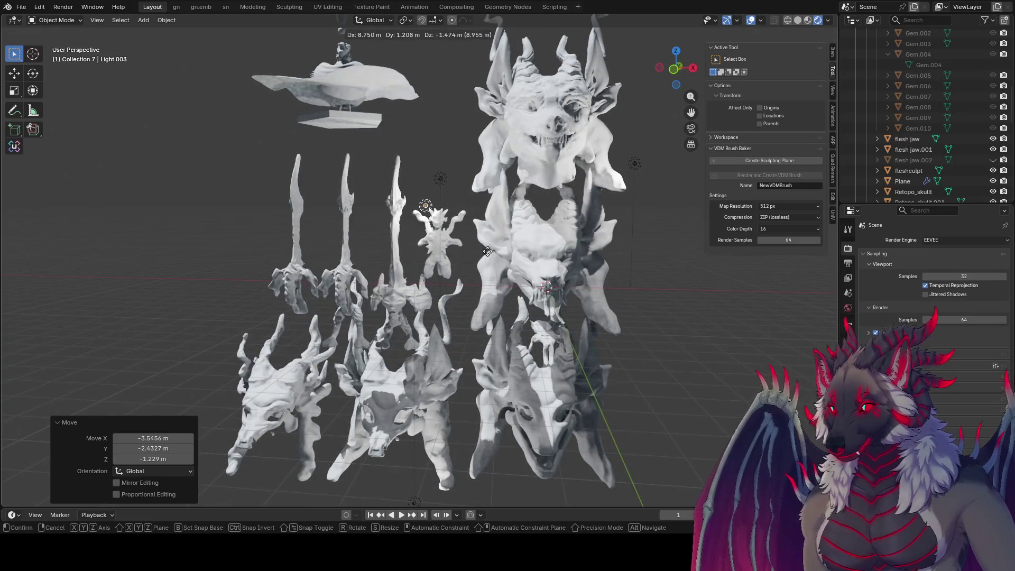
Refine Light.003's position so it lights the busts from another side.
mouse_move(424, 218)
middle_mouse_down("alt")
mouse_move(386, 207)
mouse_move(338, 106)
middle_mouse_up("alt")
left_click(315, 65)
mouse_move(315, 65)
middle_mouse_down()
mouse_move(408, 141)
mouse_move(338, 132)
mouse_move(183, 170)
middle_mouse_up()
key("g")
left_click(289, 127)
key("g")
left_click(303, 179)
Orbit, pan and zoom out to survey the lit sculpt gallery.
mouse_move(304, 179)
middle_mouse_down()
mouse_move(410, 123)
mouse_move(417, 129)
mouse_move(416, 117)
mouse_move(474, 196)
middle_mouse_up()
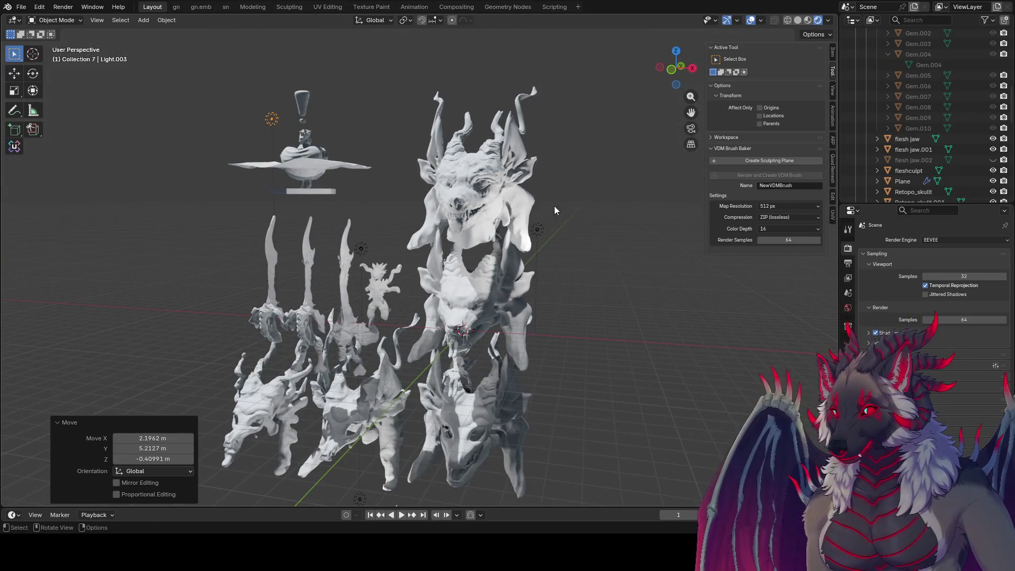
middle_click_drag(574, 187, 619, 137, "shift")
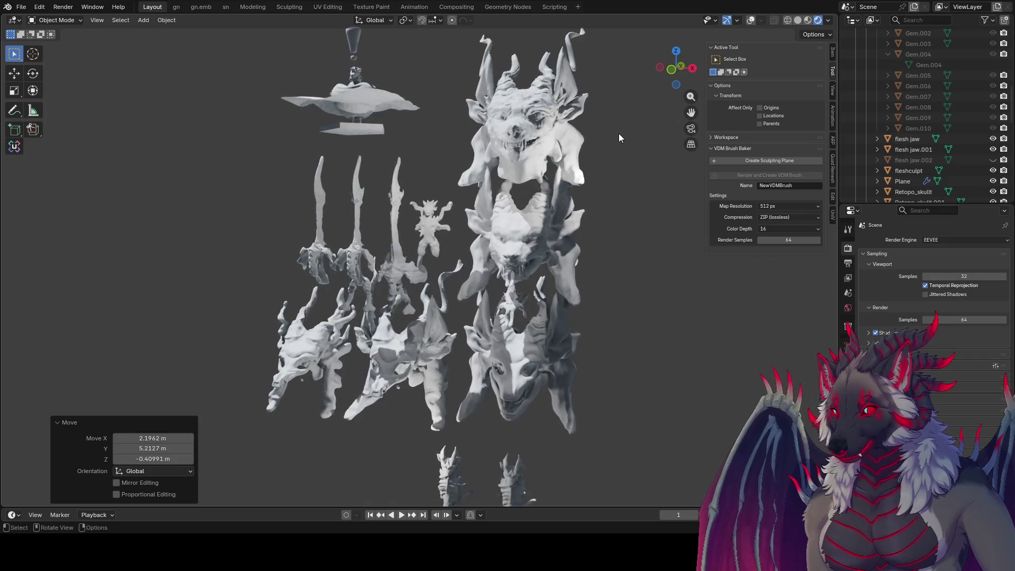
scroll(594, 409, "down", 2)
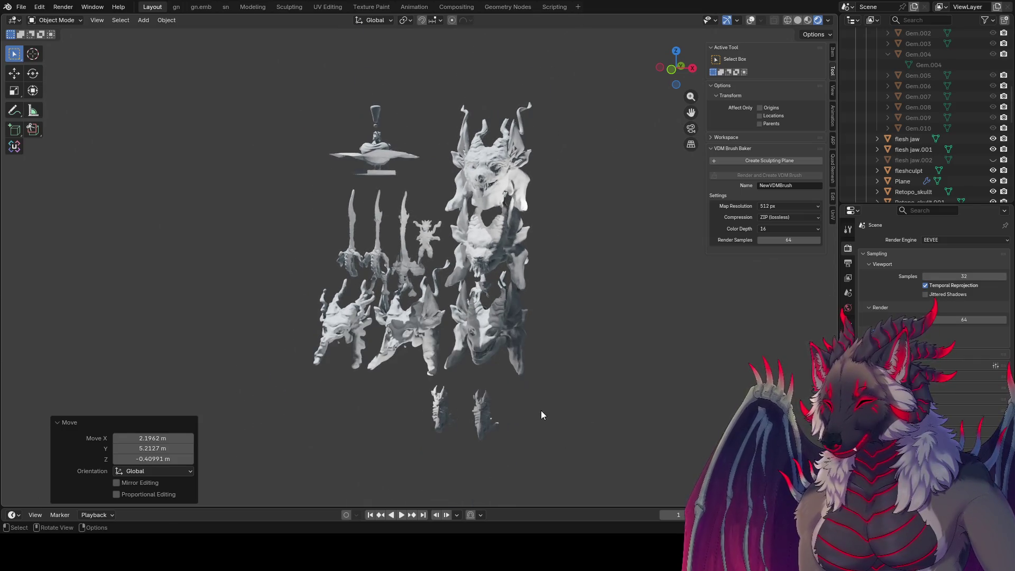
left_click(432, 431)
mouse_move(433, 430)
middle_mouse_down()
mouse_move(623, 390)
mouse_move(417, 404)
mouse_move(443, 398)
mouse_move(447, 417)
mouse_move(386, 394)
mouse_move(439, 395)
middle_mouse_up()
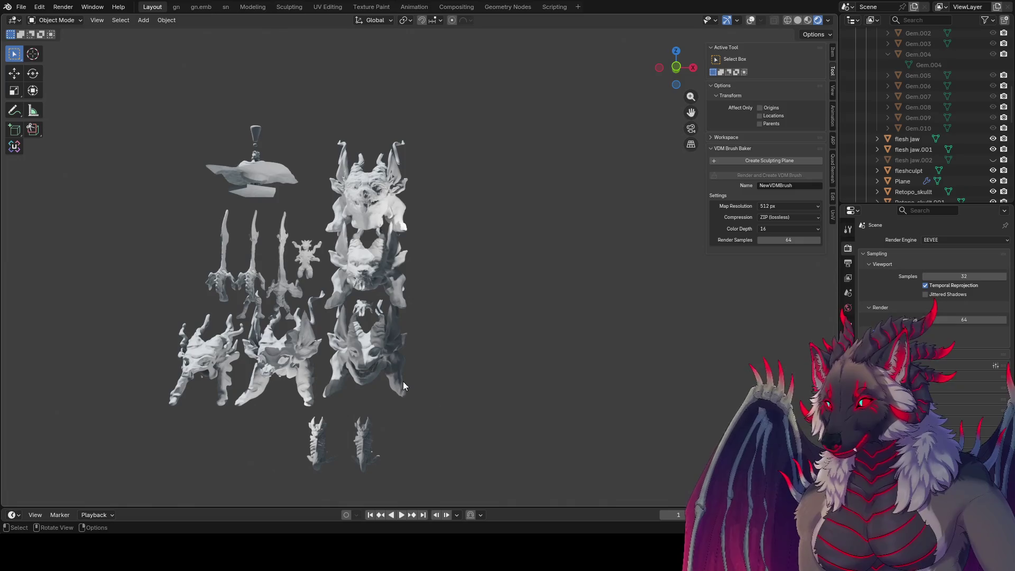
Move the two small figures up the group to a new position.
key("g")
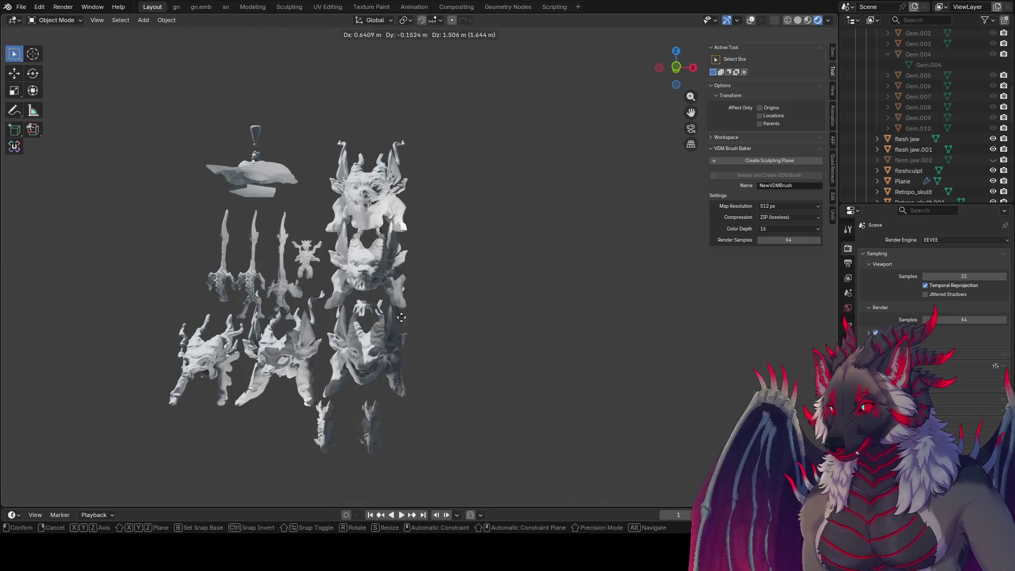
left_click(385, 46)
middle_click_drag(386, 52, 435, 136)
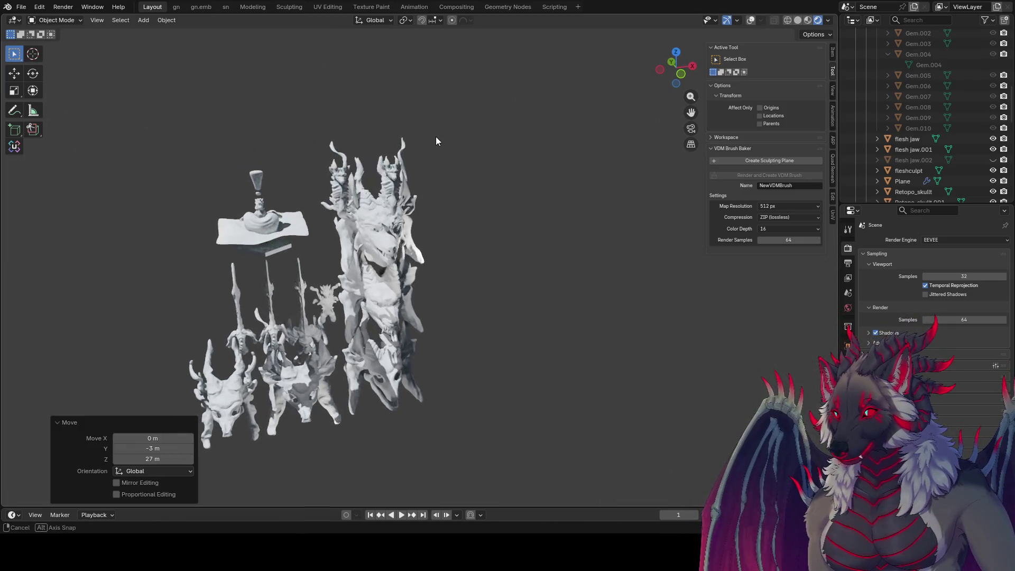
key("g")
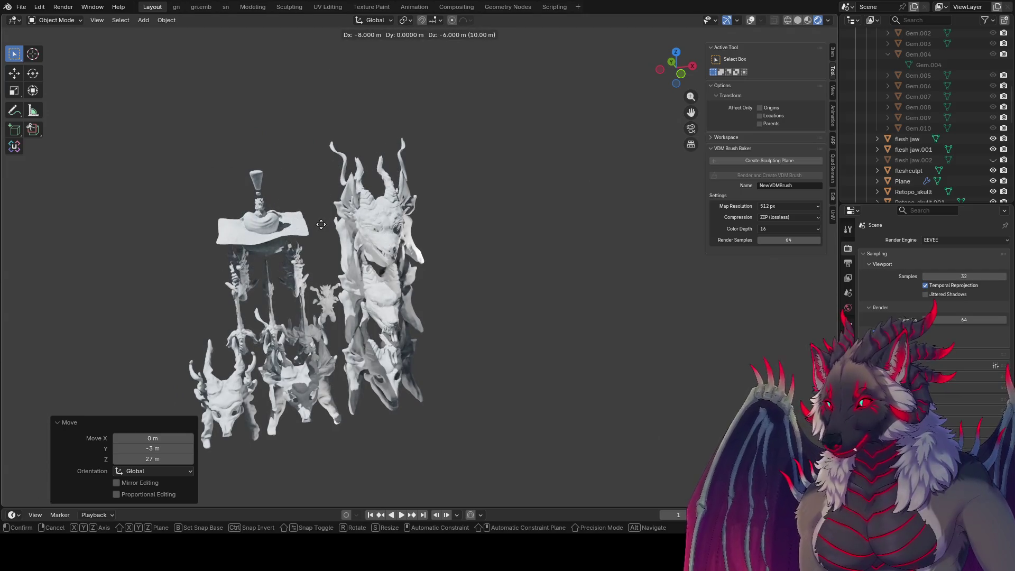
left_click(325, 227)
mouse_move(324, 227)
middle_mouse_down()
mouse_move(262, 186)
mouse_move(434, 224)
mouse_move(426, 224)
middle_mouse_up()
Shift the small sculptures over to the right side of the gallery.
key("g")
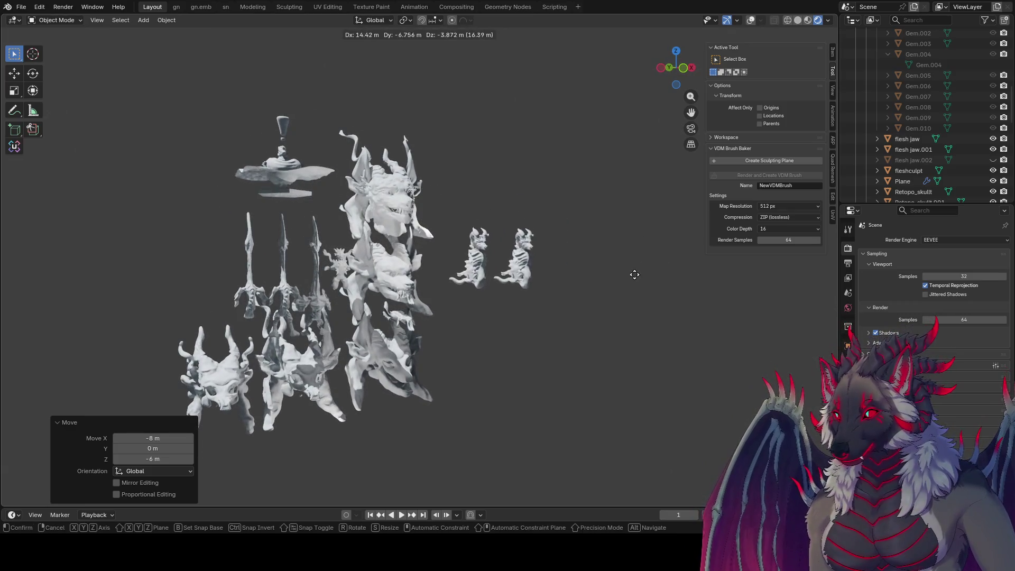
left_click(630, 283)
mouse_move(629, 284)
middle_mouse_down()
mouse_move(483, 255)
mouse_move(492, 259)
middle_mouse_up()
key("g")
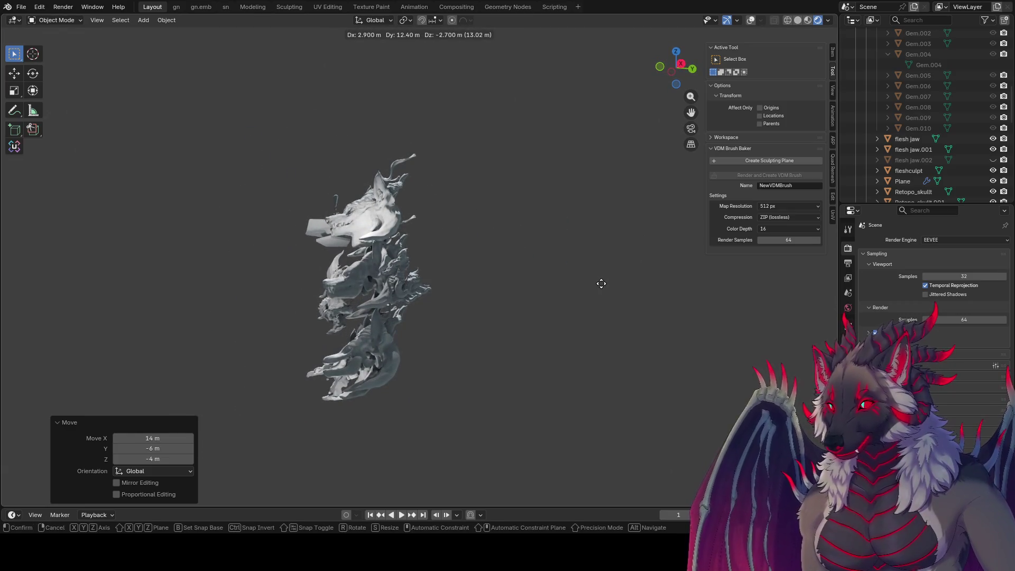
left_click(601, 283)
mouse_move(601, 265)
middle_mouse_down()
mouse_move(749, 315)
mouse_move(548, 316)
mouse_move(515, 244)
mouse_move(474, 220)
mouse_move(542, 235)
mouse_move(503, 238)
mouse_move(607, 272)
middle_mouse_up()
Place the small figures above the platter sculpt, then shift the selection 4 m along Y.
key("g")
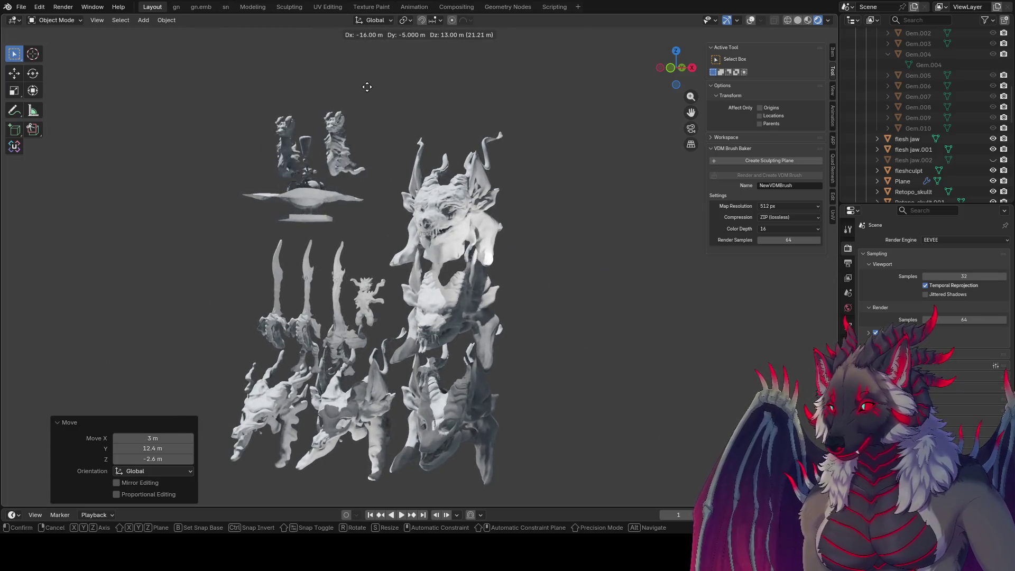
left_click(353, 77)
middle_click_drag(354, 78, 428, 146)
key("g")
key("y")
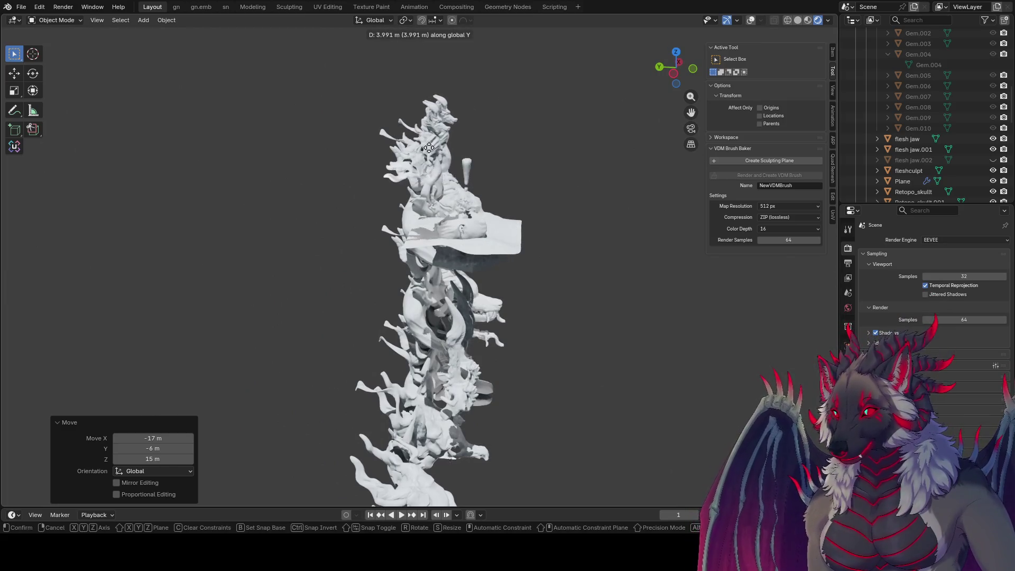
left_click(428, 147)
mouse_move(407, 149)
middle_mouse_down()
mouse_move(323, 144)
mouse_move(397, 308)
mouse_move(330, 237)
mouse_move(516, 229)
mouse_move(380, 233)
mouse_move(383, 262)
mouse_move(429, 245)
mouse_move(448, 200)
mouse_move(502, 218)
mouse_move(511, 276)
middle_mouse_up()
Maximize the 3D viewport with Ctrl+Space and orbit the sculpt arrangement.
scroll(329, 237, "up", 5)
scroll(511, 280, "up", 4)
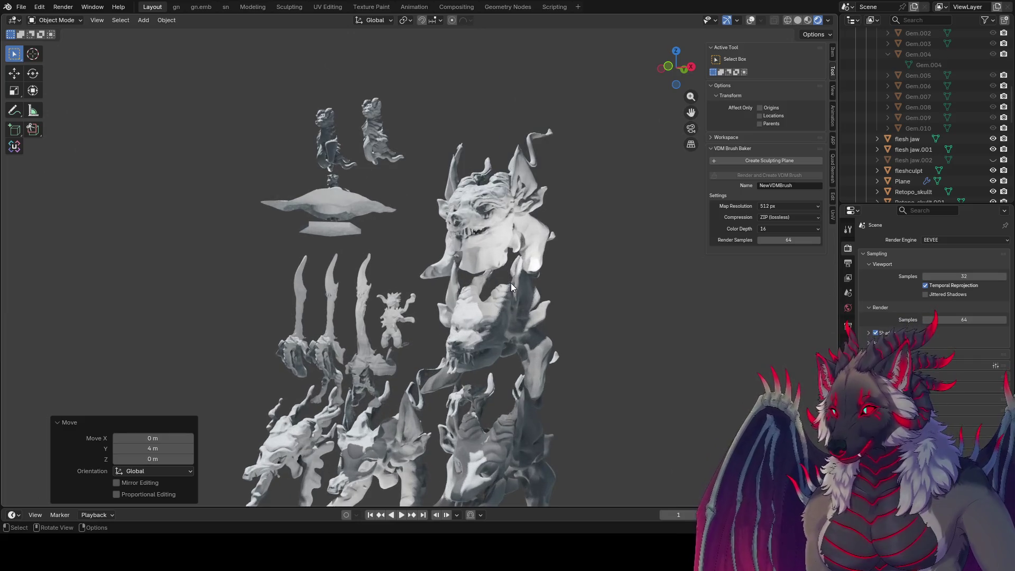
key("ctrl+space")
mouse_move(545, 293)
middle_mouse_down()
mouse_move(588, 287)
mouse_move(576, 261)
mouse_move(587, 301)
mouse_move(586, 265)
middle_mouse_up()
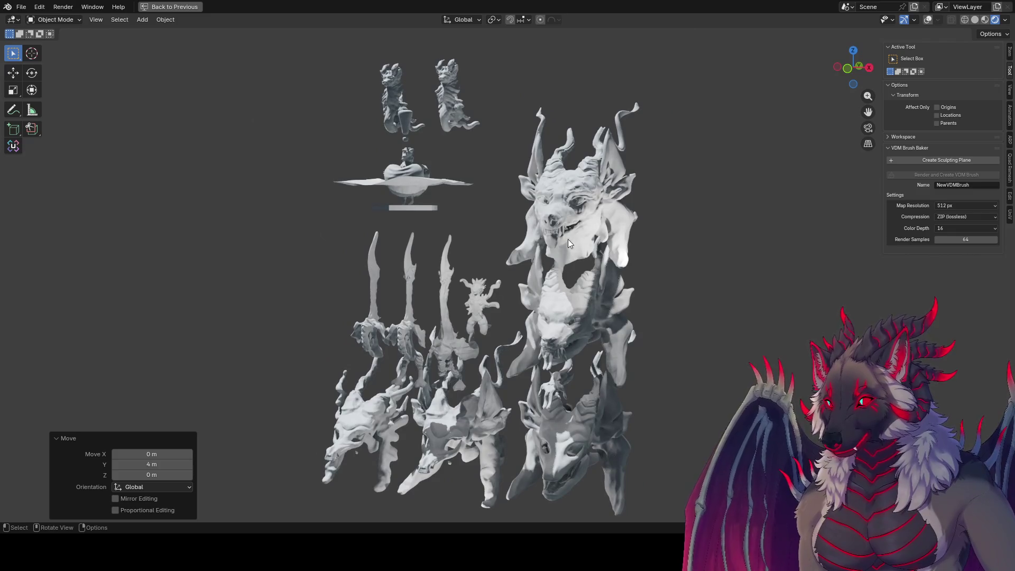
Lift the exclamation mark 1.7 m along Z above the carpet figure, then view the dragon head bust.
key("g")
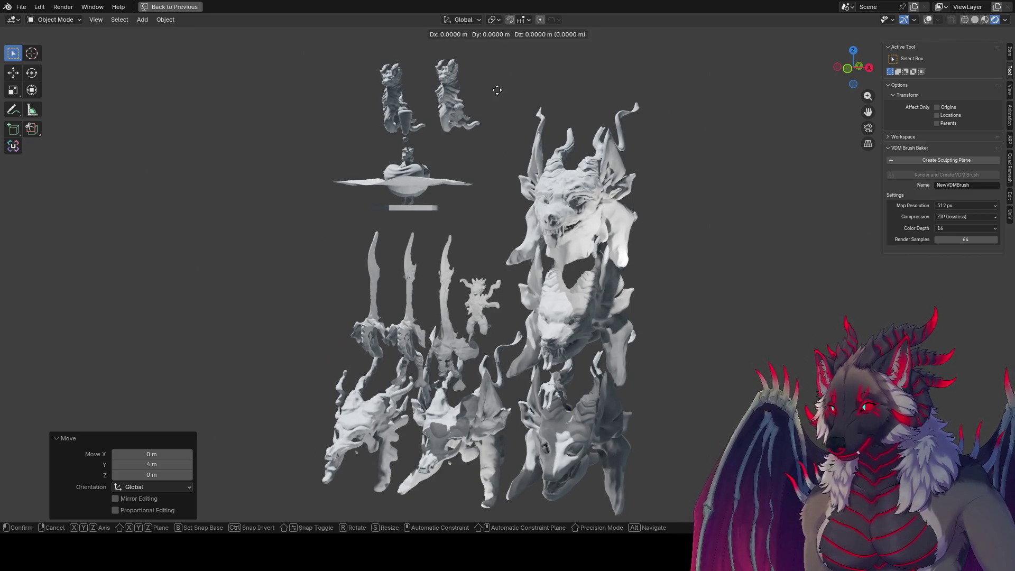
key("z")
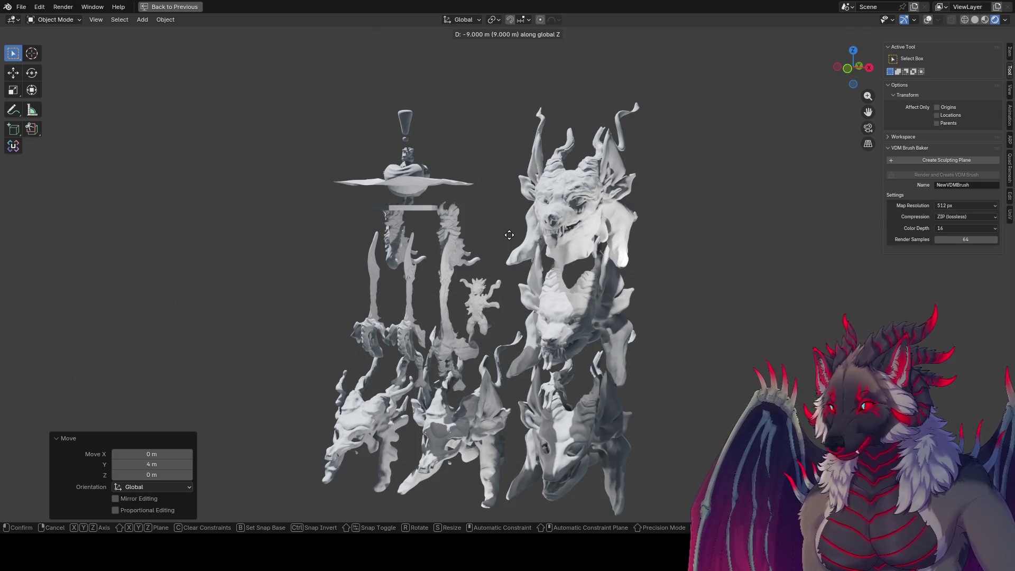
left_click(517, 64)
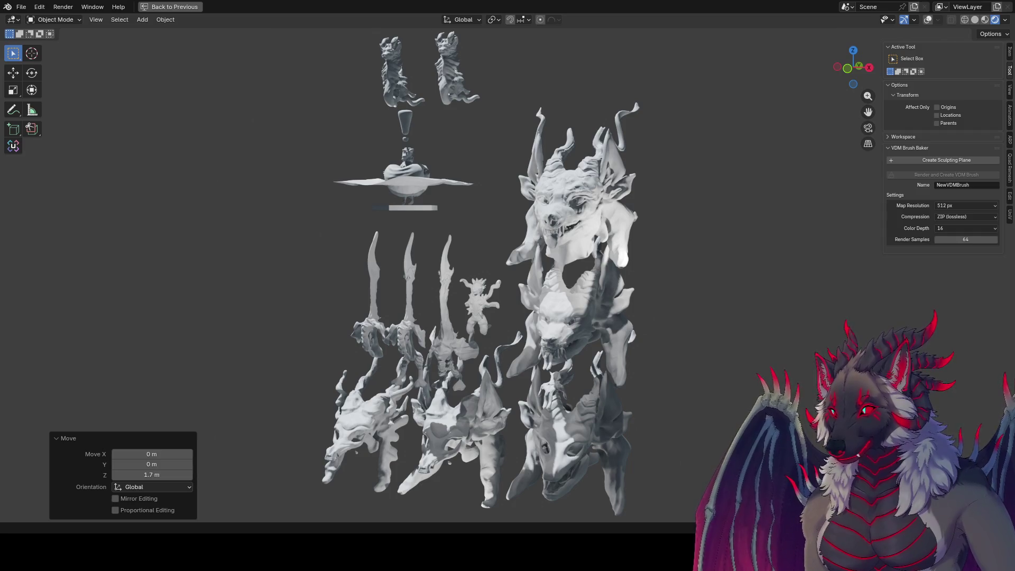
mouse_move(793, 338)
middle_mouse_down()
mouse_move(600, 319)
mouse_move(638, 349)
mouse_move(627, 343)
middle_mouse_up()
scroll(639, 345, "up", 5)
scroll(626, 344, "down", 5)
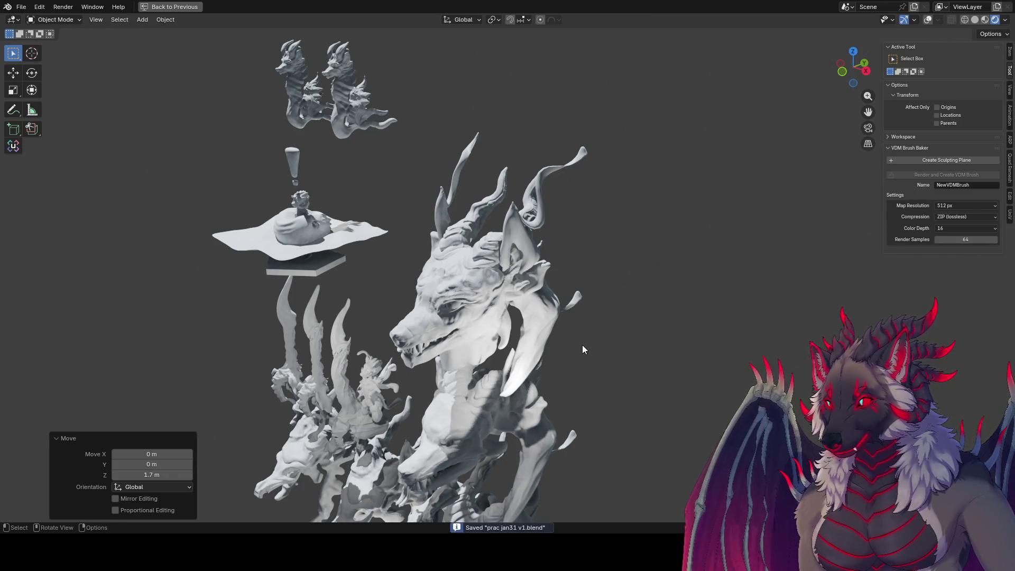
scroll(582, 344, "up", 3)
mouse_move(583, 345)
middle_mouse_down("shift")
mouse_move(582, 383)
mouse_move(575, 353)
mouse_move(595, 373)
middle_mouse_up("shift")
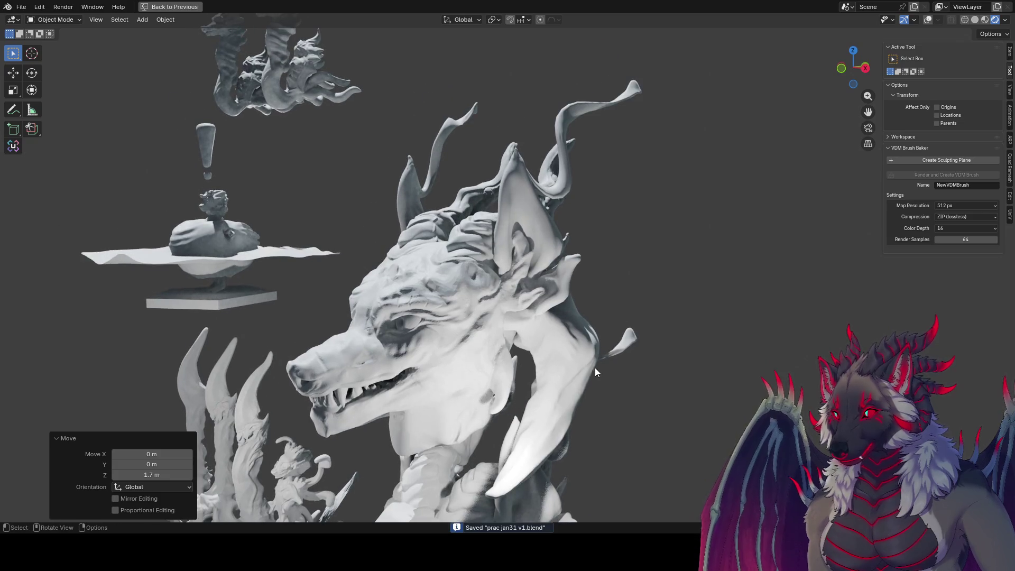
Select the floating gargoyle pair, lower it along Z and shift it along Y.
left_click(227, 92, "shift")
key("g")
key("z")
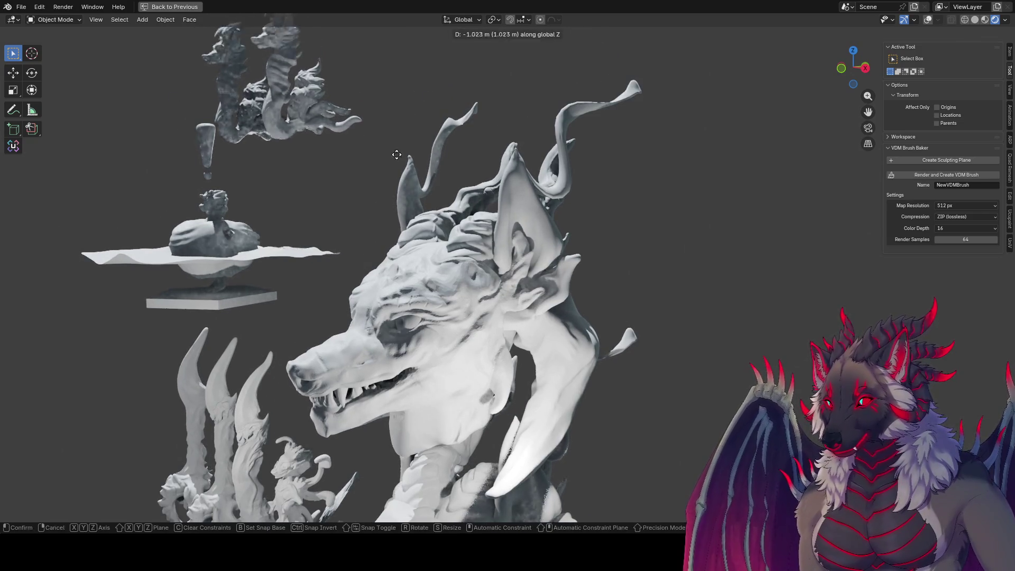
left_click(378, 344)
key("g")
key("y")
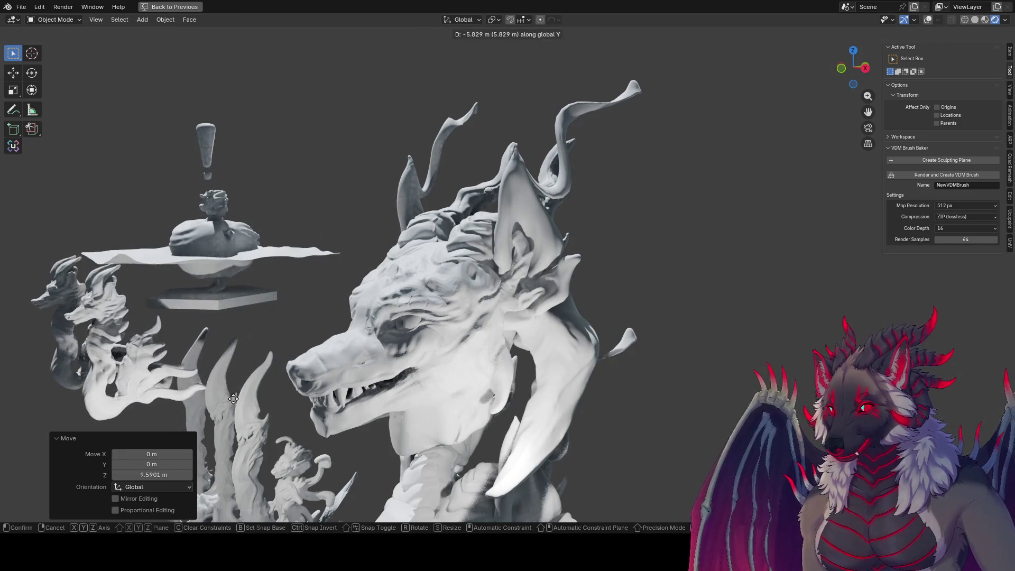
left_click(280, 351)
mouse_move(280, 356)
middle_mouse_down()
mouse_move(363, 359)
mouse_move(341, 338)
mouse_move(269, 310)
mouse_move(494, 305)
middle_mouse_up()
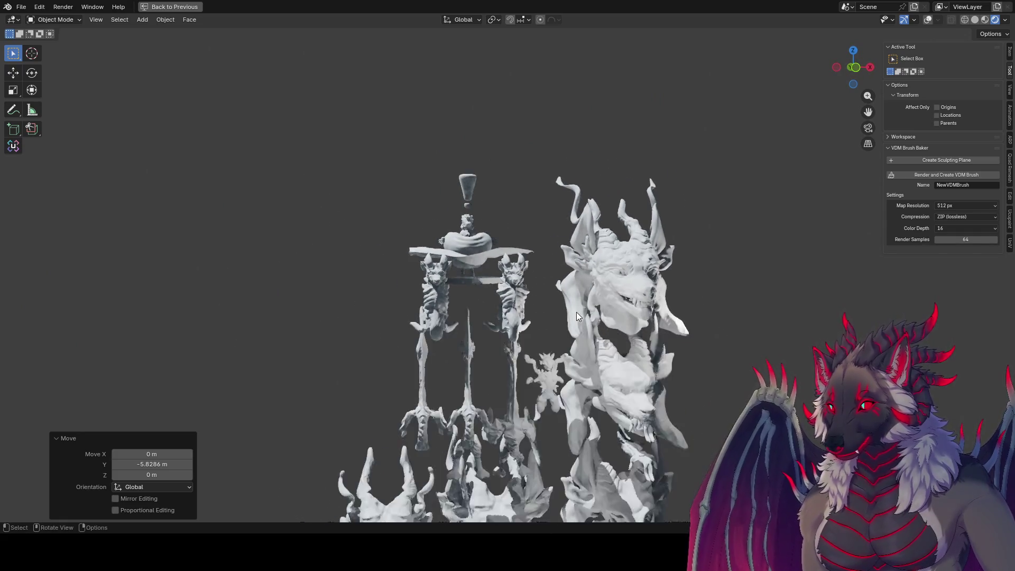
Reposition the gargoyles near the busts, sliding the left one 2 m along Y.
key("g")
left_click(817, 403)
mouse_move(816, 403)
middle_mouse_down()
mouse_move(732, 370)
mouse_move(682, 381)
middle_mouse_up()
key("g")
left_click(621, 391)
mouse_move(621, 392)
middle_mouse_down()
mouse_move(415, 370)
mouse_move(375, 353)
middle_mouse_up()
key("g")
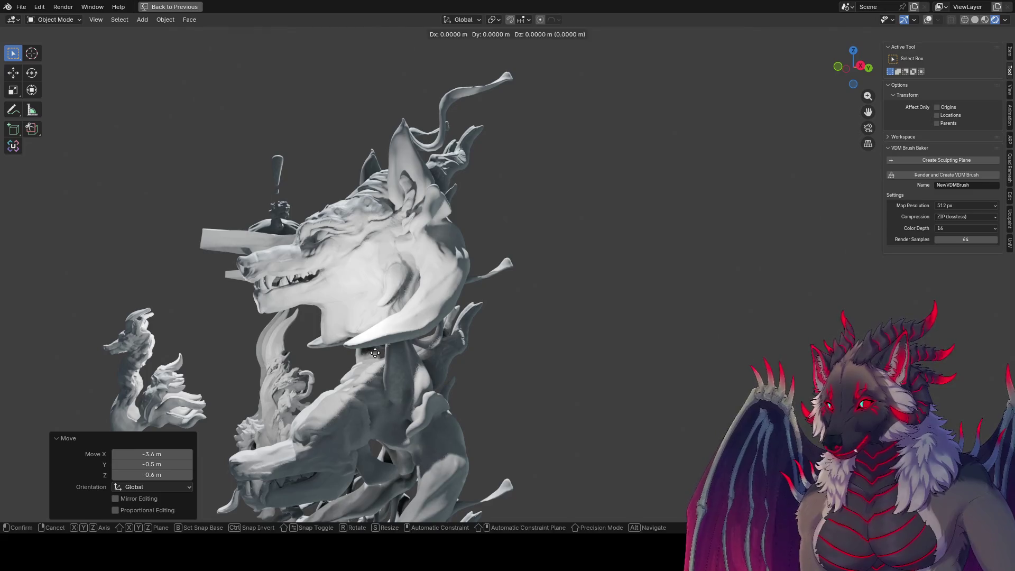
key("y")
left_click(450, 357)
mouse_move(449, 358)
middle_mouse_down()
mouse_move(512, 363)
mouse_move(410, 364)
mouse_move(385, 379)
mouse_move(386, 318)
mouse_move(389, 369)
mouse_move(456, 367)
mouse_move(414, 388)
mouse_move(426, 383)
mouse_move(421, 287)
mouse_move(432, 275)
middle_mouse_up()
Bring the figure hidden behind the dragon head out and set it beside the dragon along X.
middle_click_drag(385, 342, 439, 342)
key("g")
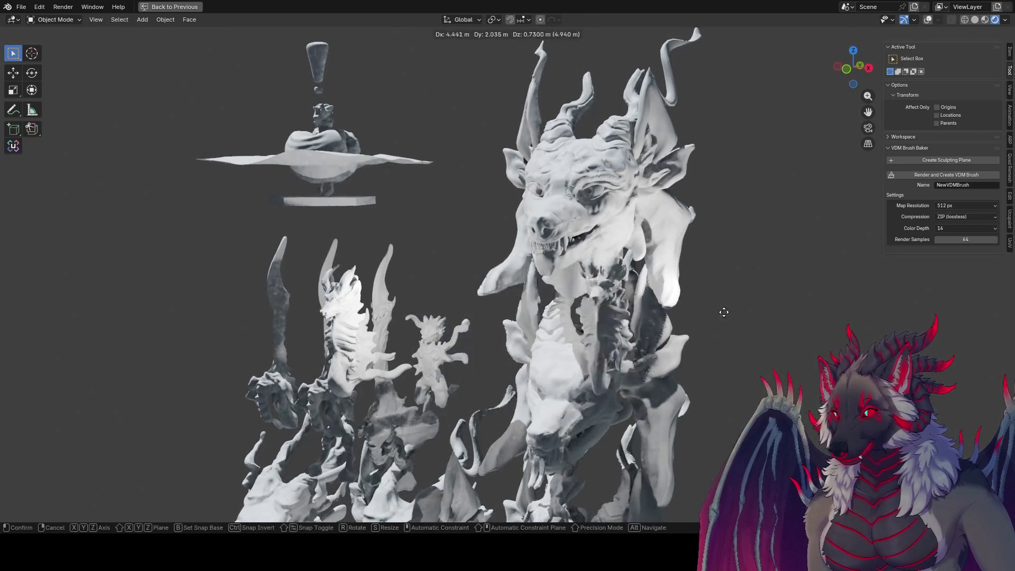
left_click(759, 234)
mouse_move(759, 234)
middle_mouse_down()
mouse_move(469, 288)
mouse_move(467, 302)
mouse_move(560, 299)
middle_mouse_up()
key("g")
key("x")
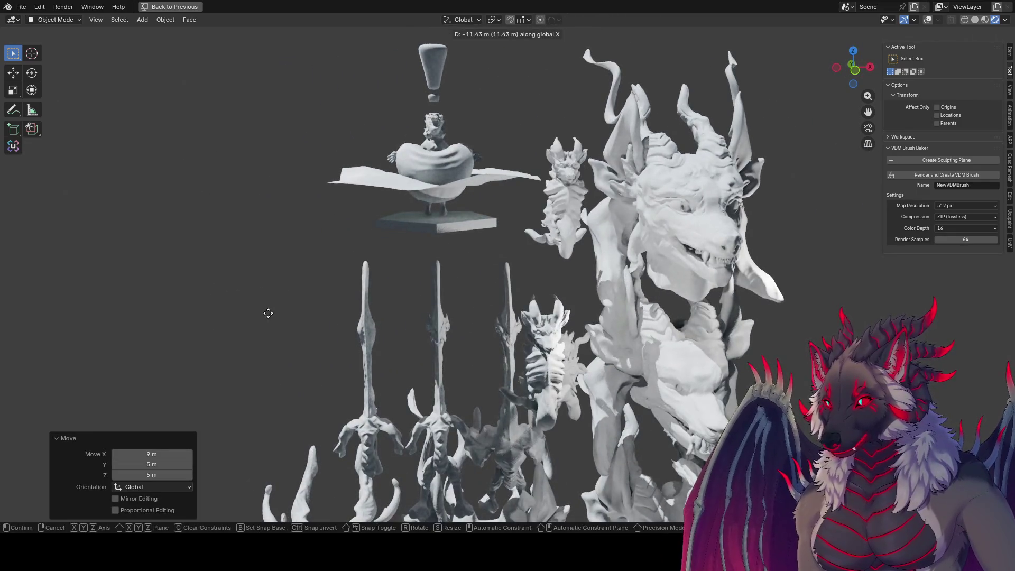
left_click(263, 312)
mouse_move(263, 313)
middle_mouse_down()
mouse_move(112, 305)
mouse_move(181, 284)
mouse_move(337, 303)
mouse_move(322, 306)
middle_mouse_up()
Shift the small dragon figure 2 m along Y, then move it left.
key("g")
key("y")
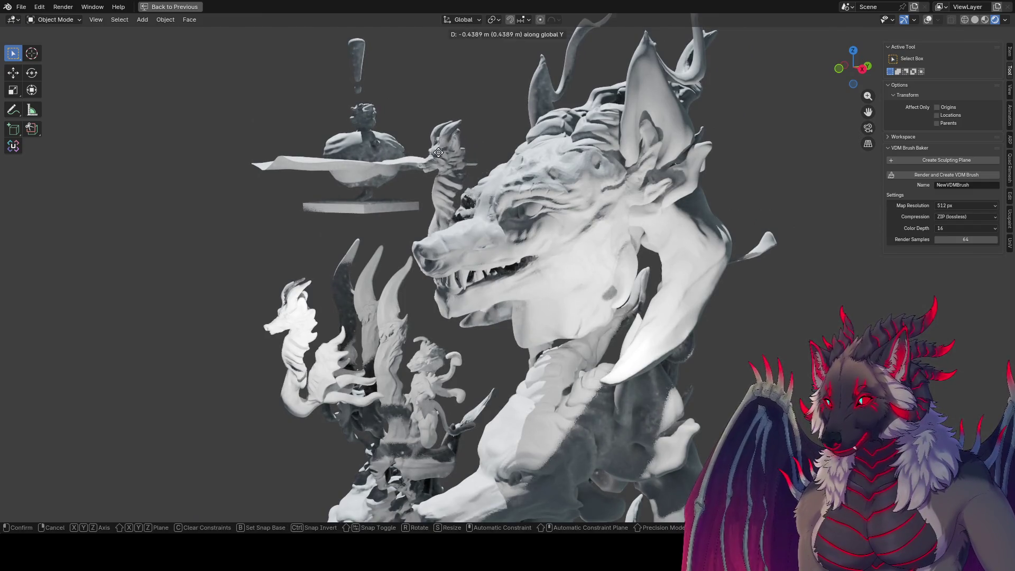
left_click(413, 163)
mouse_move(413, 167)
middle_mouse_down()
mouse_move(373, 167)
mouse_move(382, 162)
mouse_move(542, 376)
middle_mouse_up()
key("g")
left_click(373, 343)
mouse_move(372, 344)
middle_mouse_down()
mouse_move(312, 338)
mouse_move(272, 300)
middle_mouse_up()
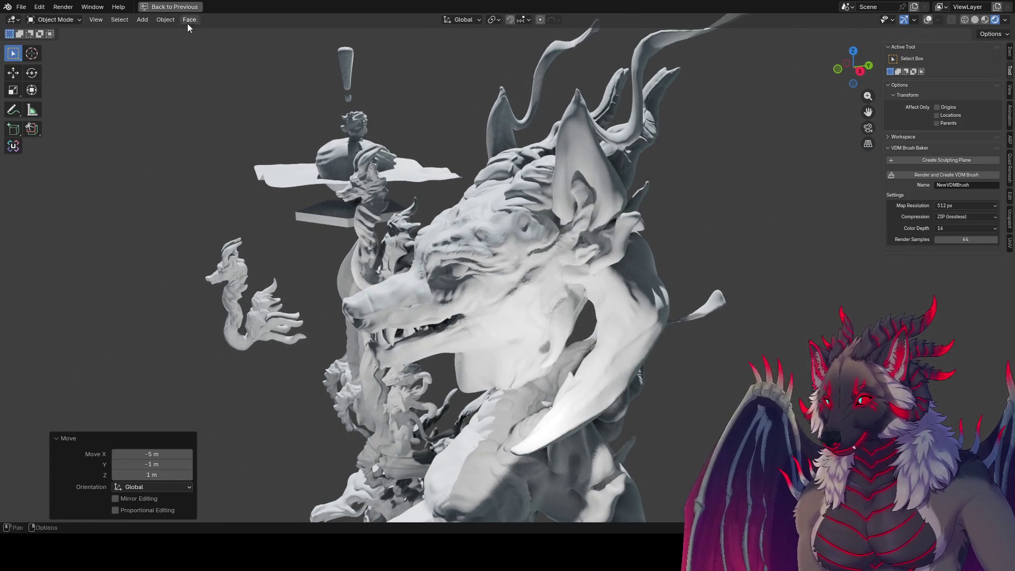
Save the scene as prac jan31 v2.blend.
left_click(27, 7)
left_click(55, 82)
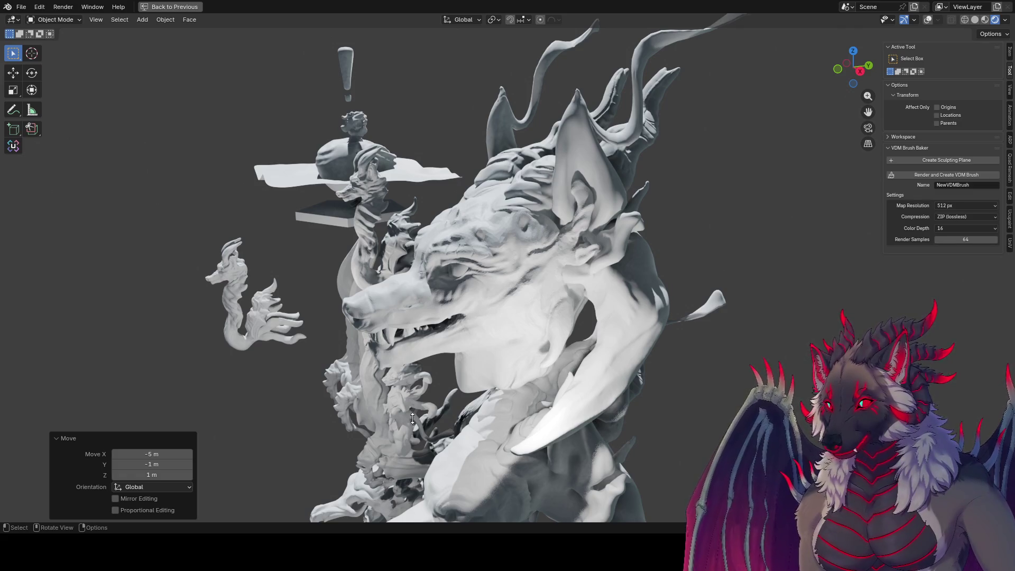
mouse_move(728, 391)
middle_mouse_down()
mouse_move(699, 350)
mouse_move(787, 272)
middle_mouse_up()
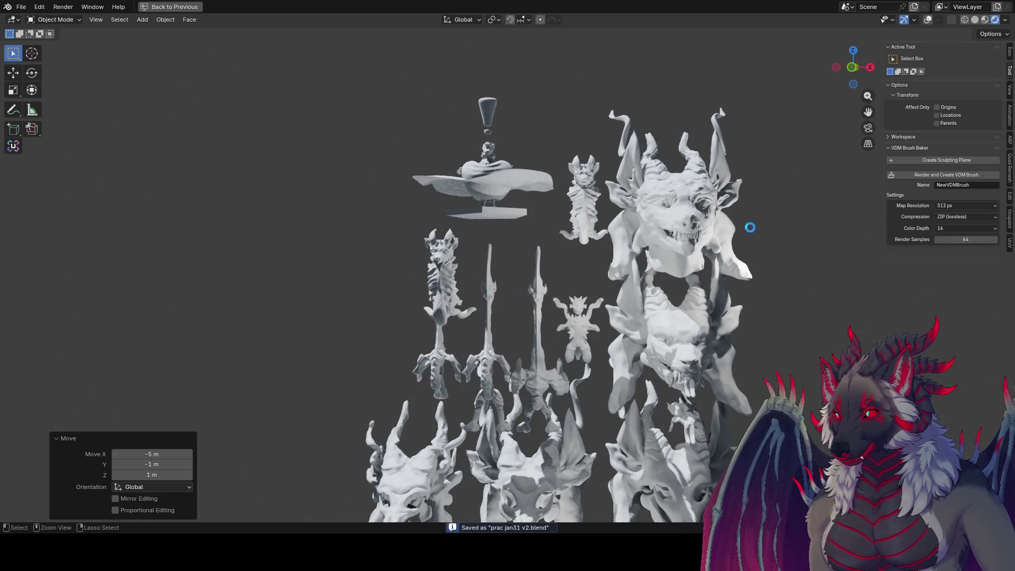
mouse_move(750, 155)
left_mouse_down()
mouse_move(631, 383)
mouse_move(785, 285)
left_mouse_up()
scroll(744, 372, "down", 3)
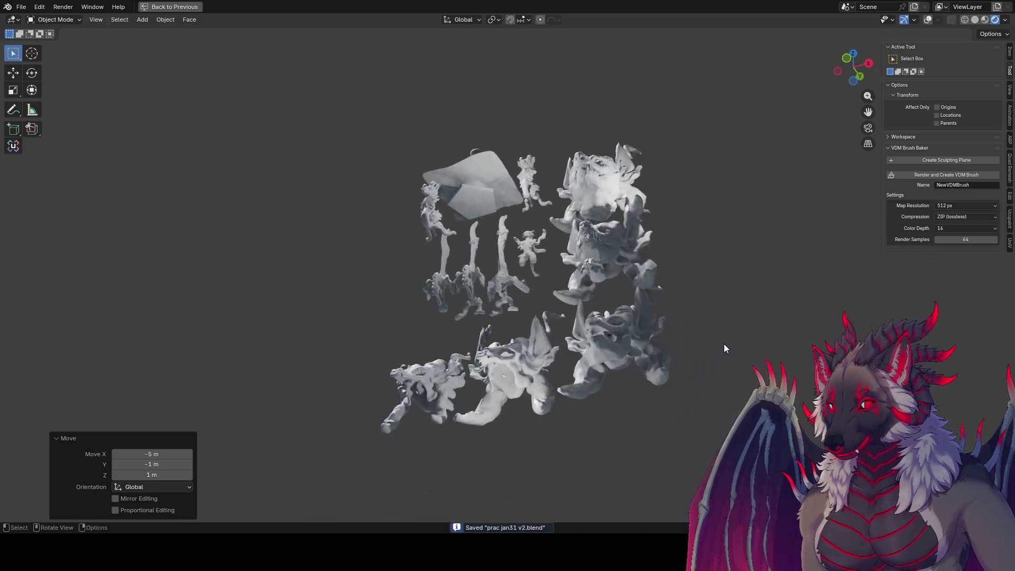
left_click_drag(687, 407, 602, 449)
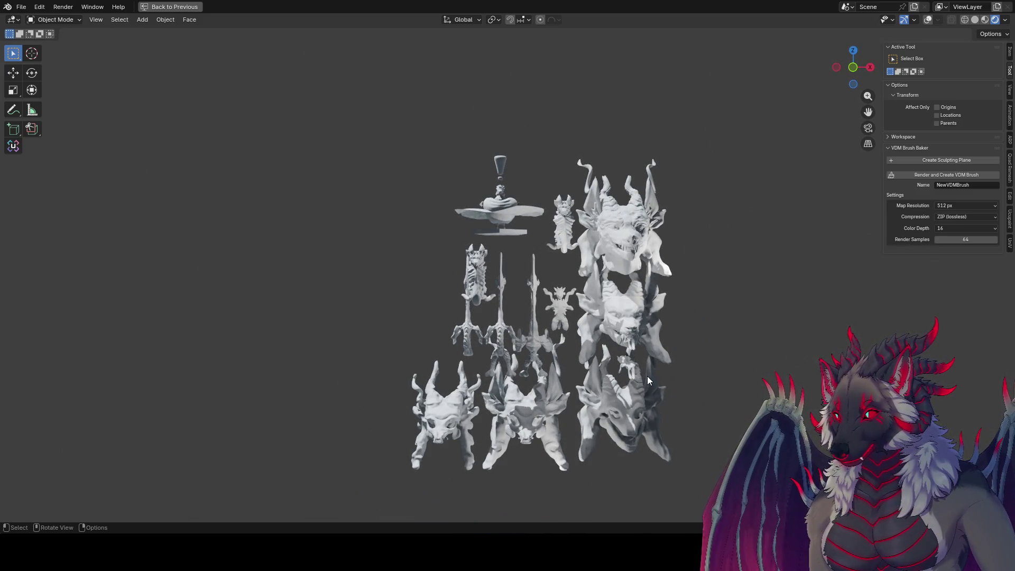
key("ctrl+s")
left_click_drag(703, 402, 406, 465)
mouse_move(557, 440)
middle_mouse_down()
mouse_move(550, 433)
mouse_move(586, 401)
mouse_move(624, 380)
mouse_move(34, 429)
middle_mouse_up()
mouse_move(375, 447)
middle_mouse_down()
mouse_move(496, 418)
mouse_move(442, 404)
middle_mouse_up()
scroll(449, 407, "up", 4)
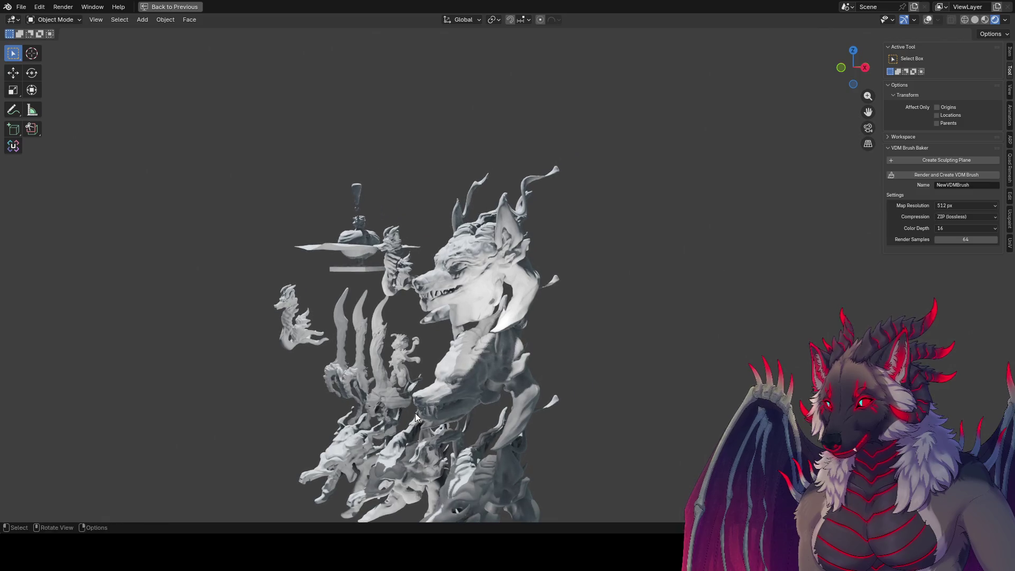
mouse_move(512, 345)
middle_mouse_down()
mouse_move(511, 332)
mouse_move(527, 326)
mouse_move(516, 356)
middle_mouse_up()
scroll(528, 351, "up", 4)
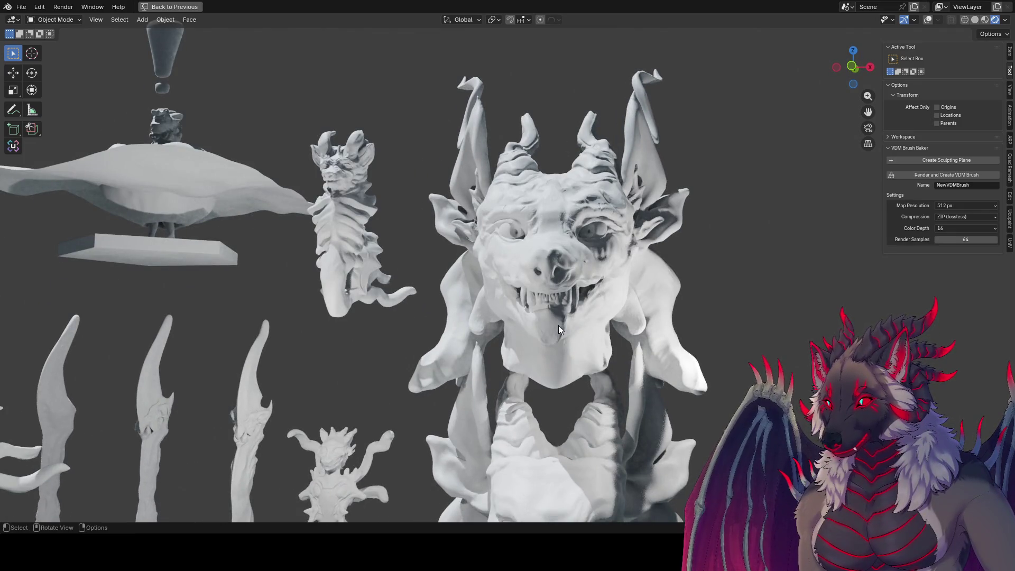
Turn the small figure -30° around the vertical Z axis.
scroll(575, 418, "down", 2)
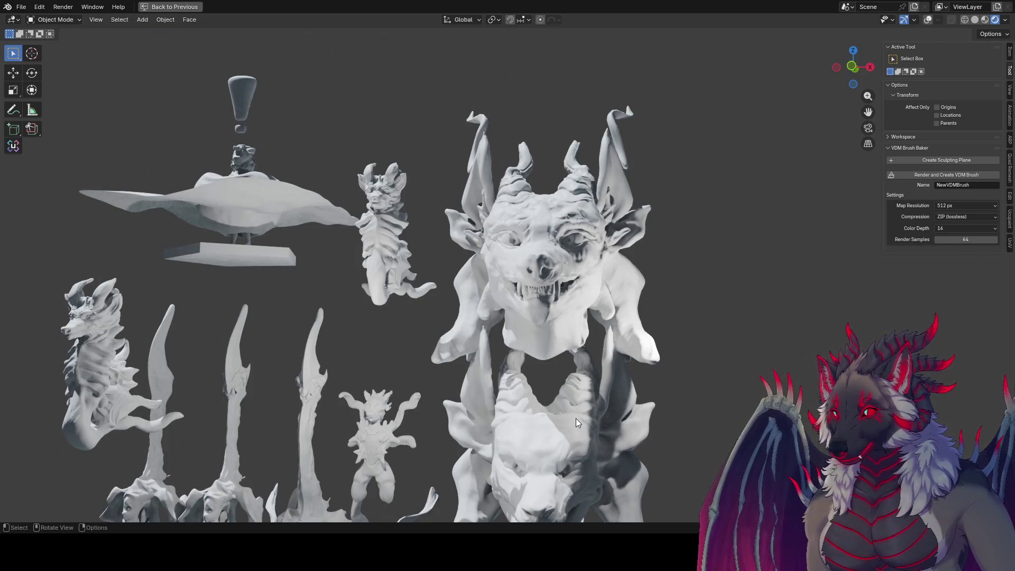
key("r")
key("z")
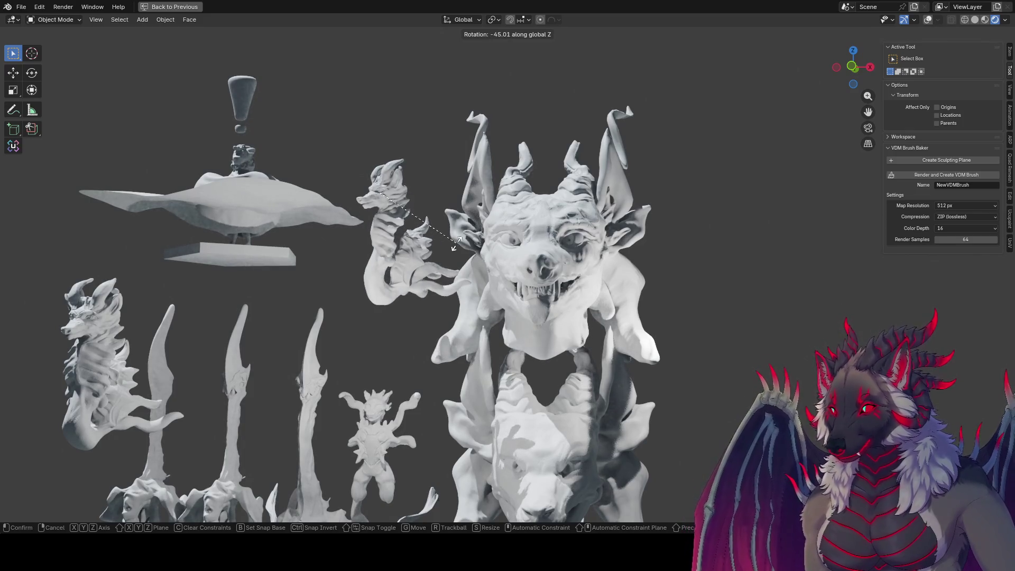
left_click(426, 246)
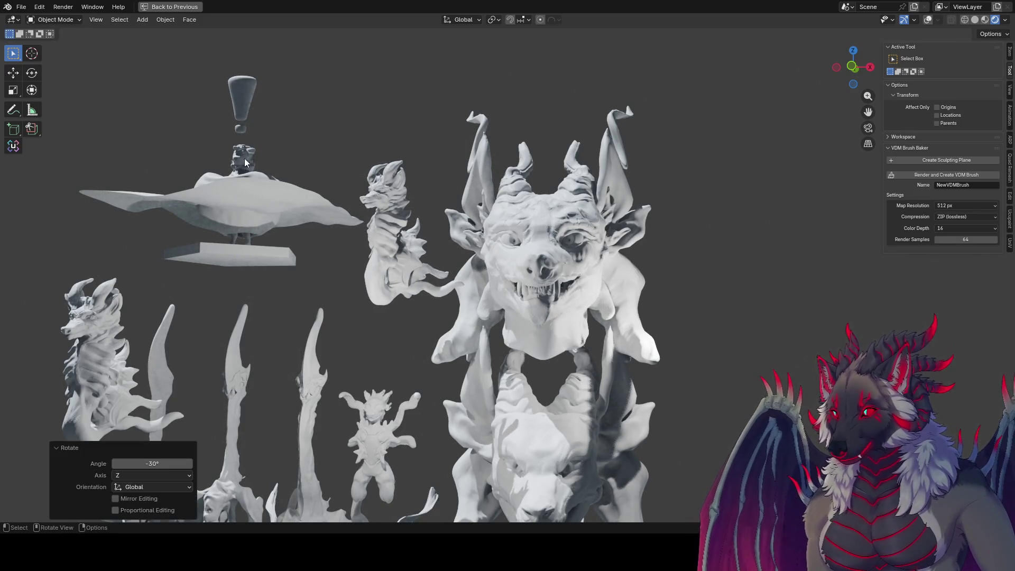
Tilt the carpet and exclamation mark 21.6° on X, then turn them 43.8° and 43.6° around Z.
left_click_drag(291, 93, 214, 262)
key("r")
key("x")
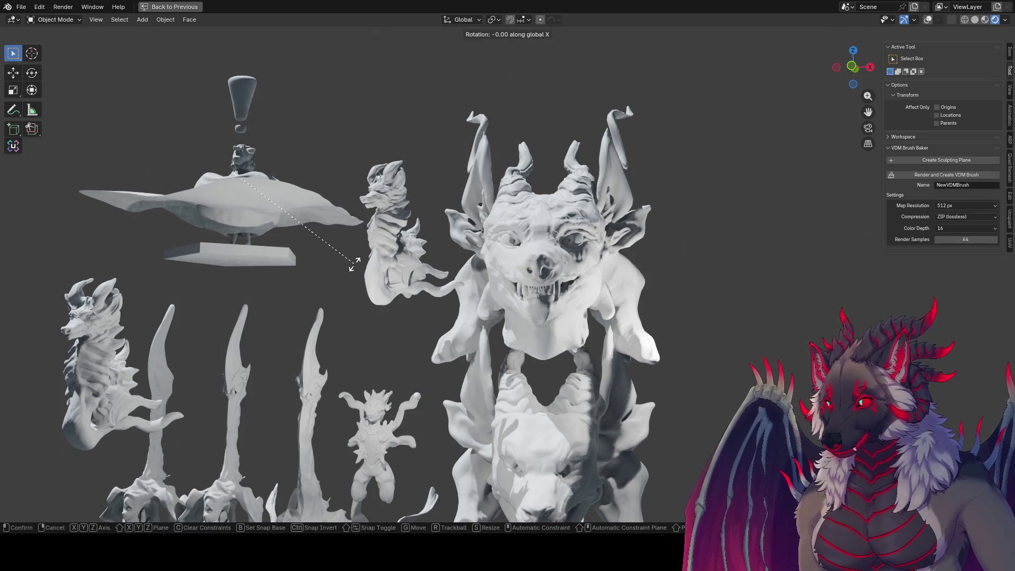
left_click(372, 216)
key("r")
key("z")
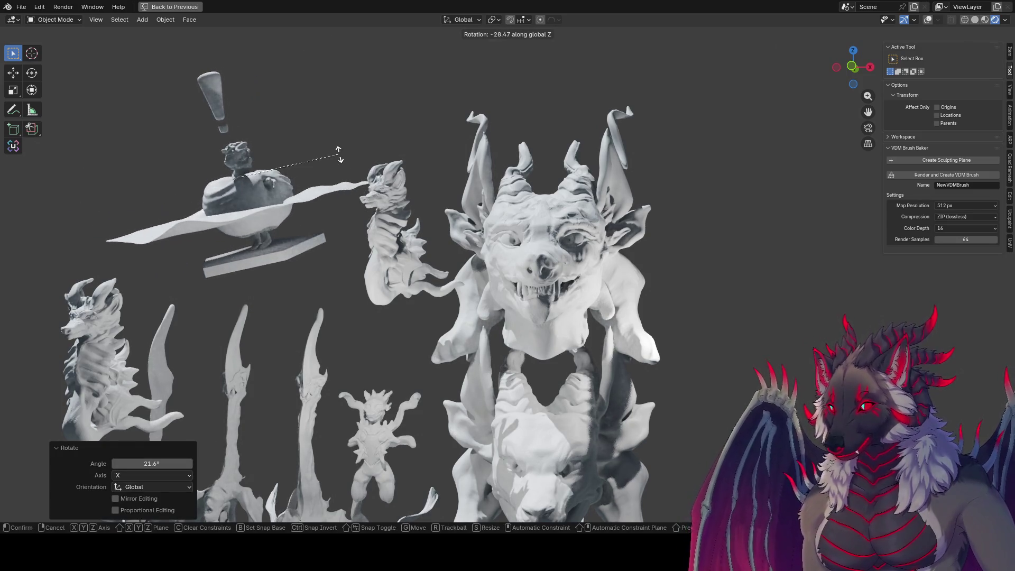
left_click(288, 209)
mouse_move(289, 209)
middle_mouse_down()
mouse_move(262, 200)
mouse_move(278, 194)
mouse_move(302, 282)
mouse_move(295, 395)
middle_mouse_up()
key("r")
key("z")
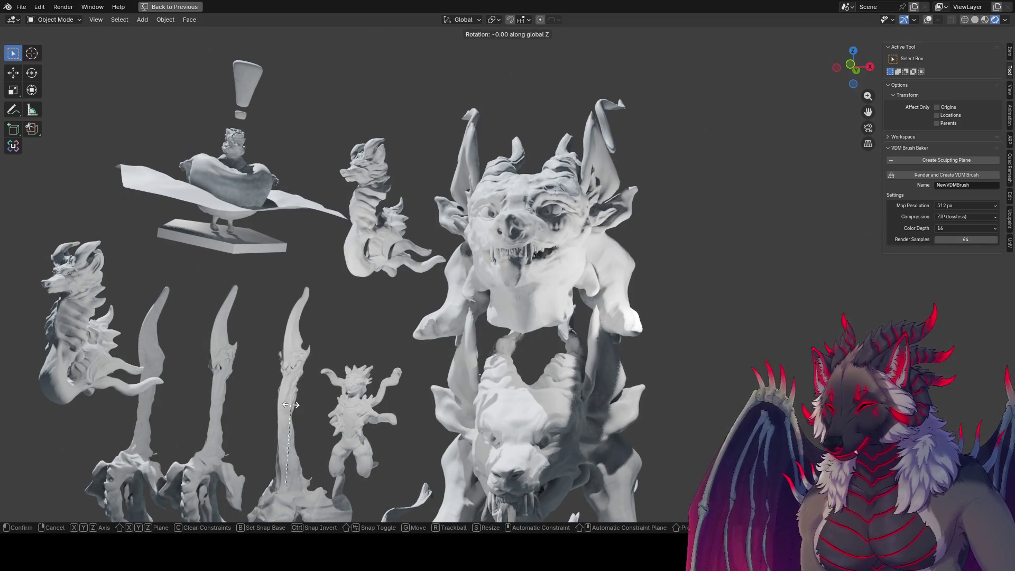
left_click(309, 456)
Reposition the small figure, shrink it to 0.4256 and raise it.
key("g")
left_click(311, 434)
key("s")
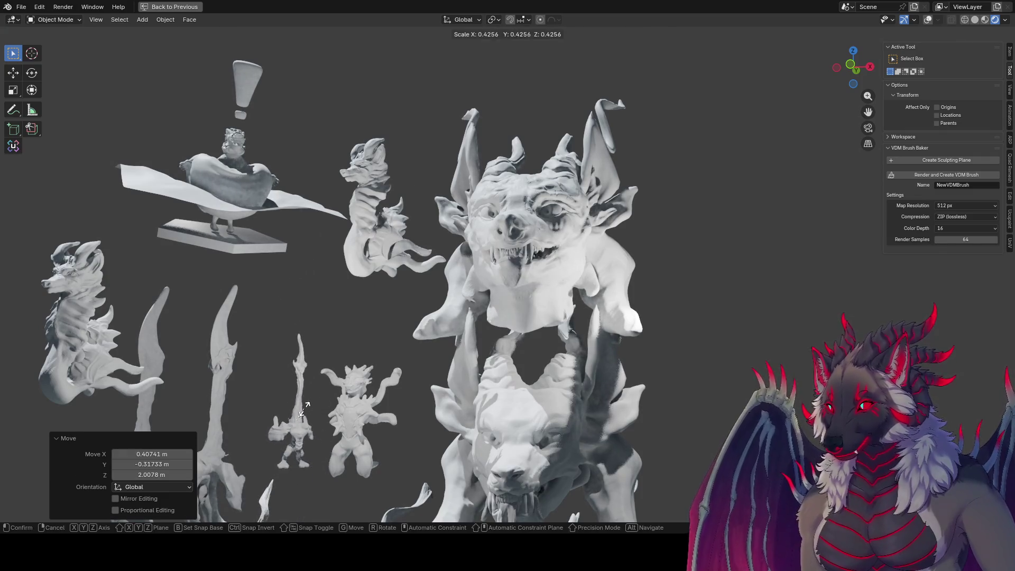
left_click(311, 410)
key("g")
left_click(316, 334)
Tilt the small figure 21.6° on X and turn it 52.6° around its local Z.
key("r")
key("x")
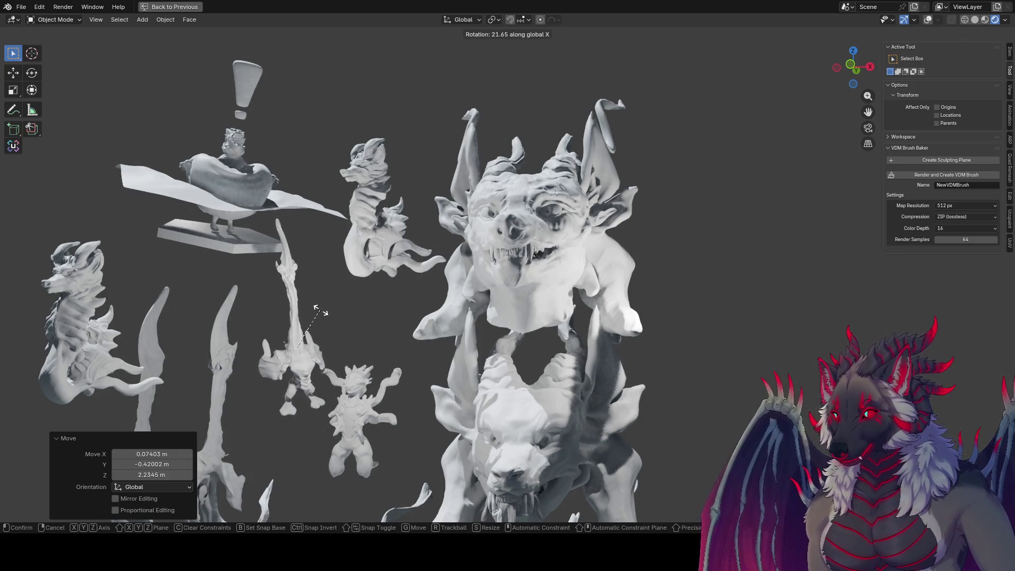
left_click(306, 335)
key("r")
key("z")
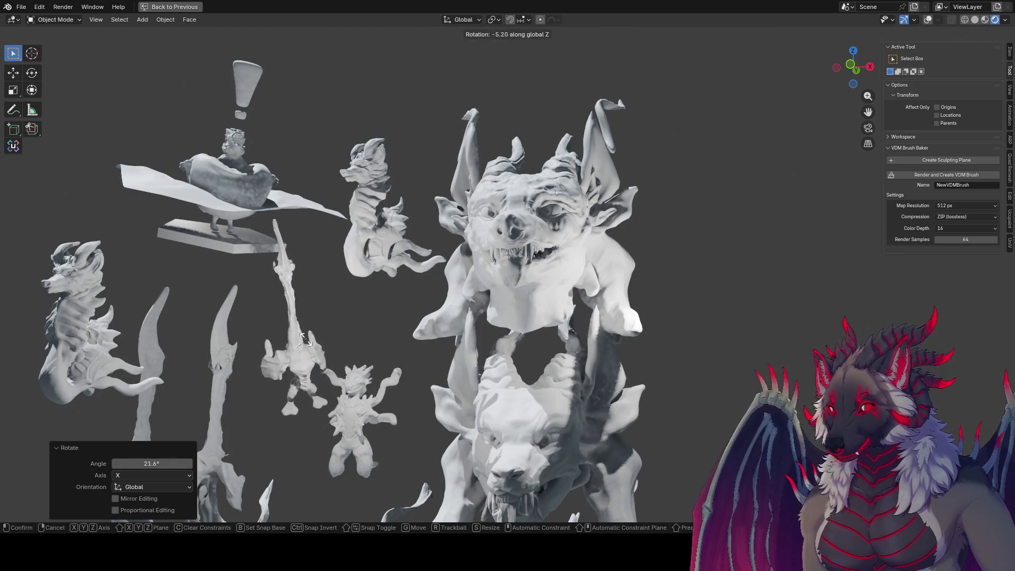
key("z")
key("z")
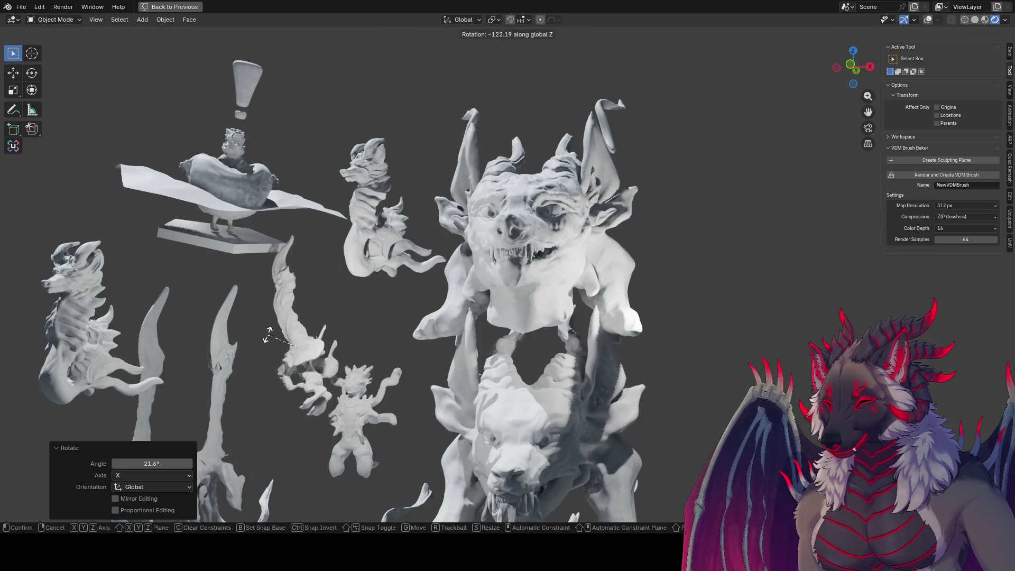
left_click(317, 349)
middle_click_drag(338, 343, 343, 344)
key("r")
key("z")
key("z")
left_click(315, 353)
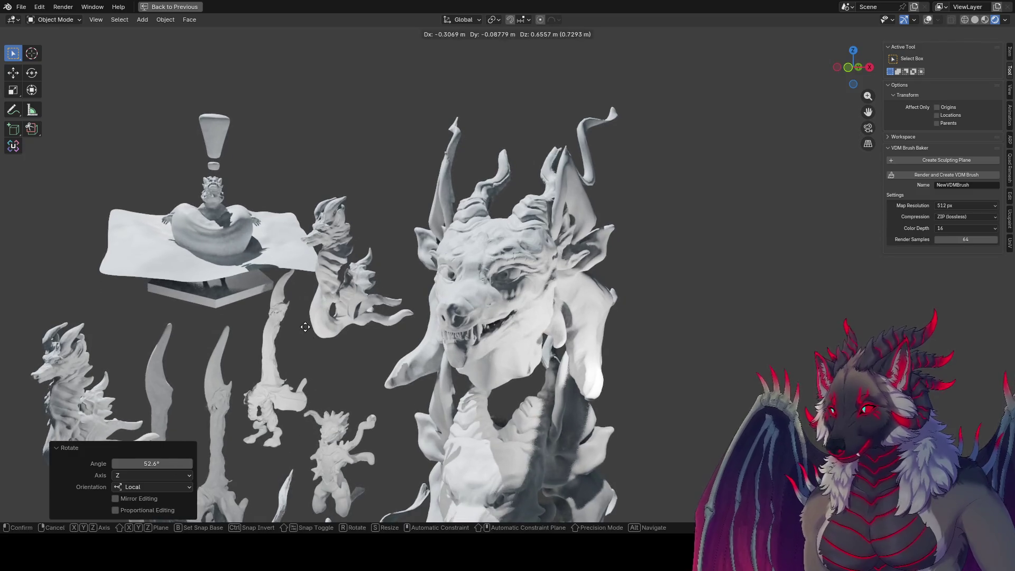
Undo the stray move, then reposition the small figure and turn it around Z.
key("g")
left_click(709, 272)
key("g")
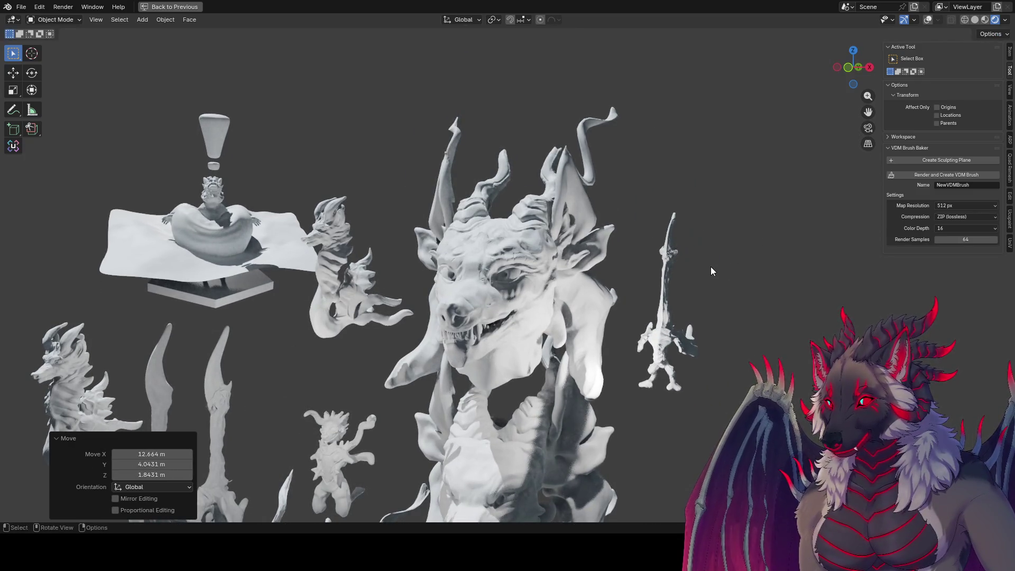
left_click(223, 377)
key("g")
left_click(223, 377)
key("r")
key("z")
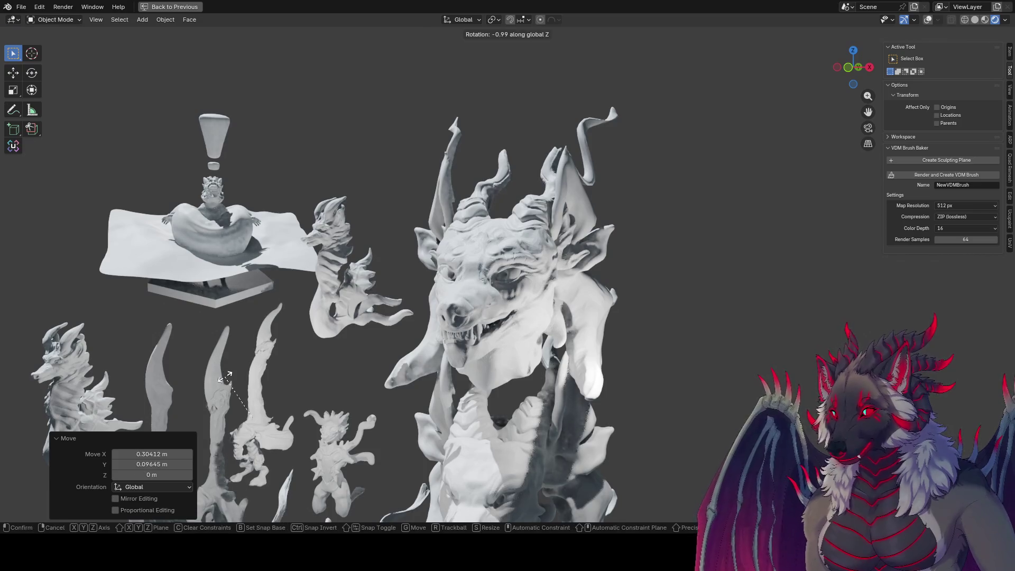
left_click(286, 379)
key("r")
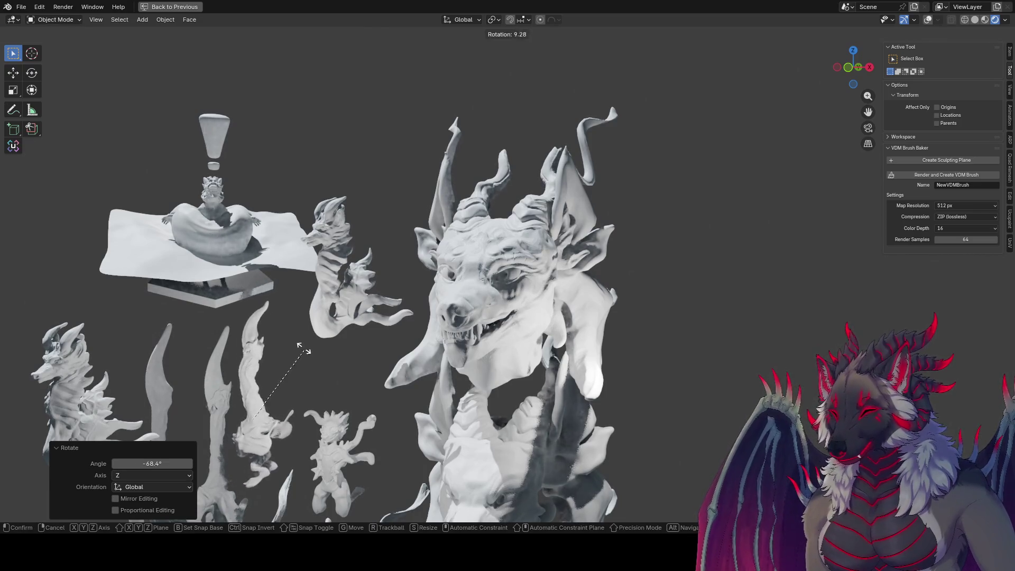
left_click(295, 350)
Turn the small figure 71.9° around Z and enlarge it to 1.632.
key("g")
left_click(288, 333)
middle_click_drag(288, 333, 280, 315)
key("r")
key("z")
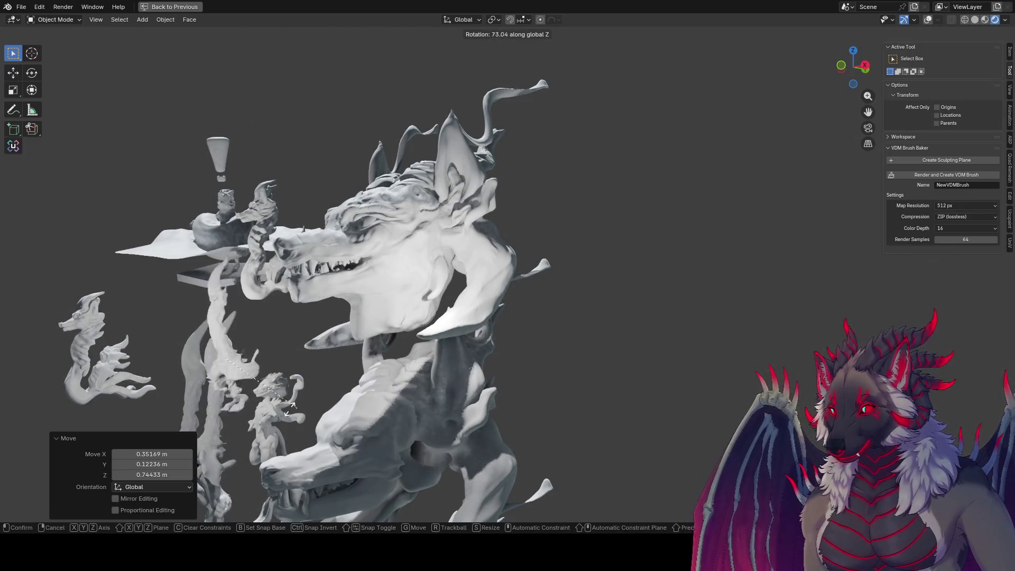
left_click(293, 373)
middle_click_drag(293, 373, 324, 369)
key("s")
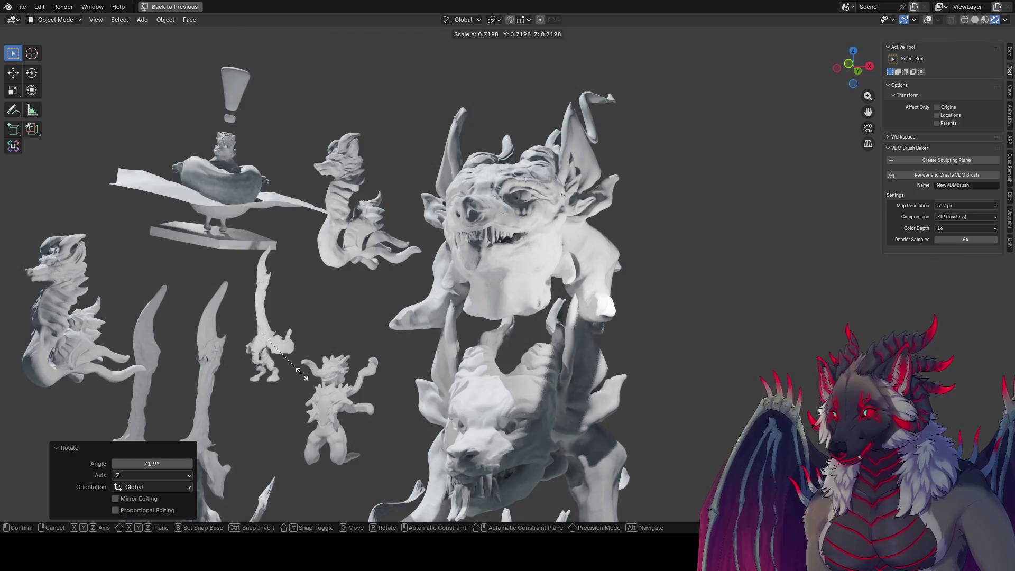
left_click(381, 380)
middle_click_drag(382, 380, 350, 354)
key("g")
right_click(333, 428)
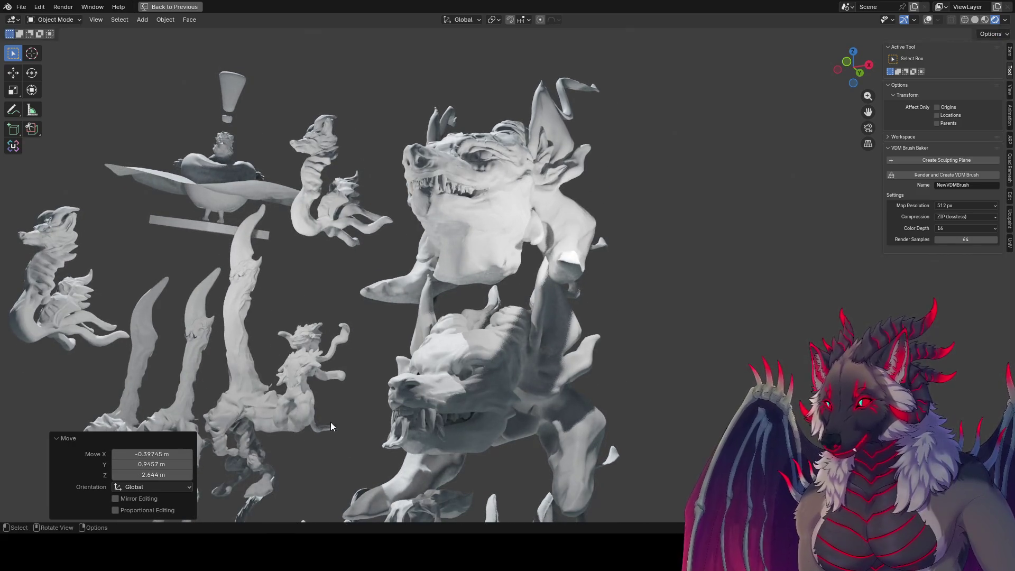
Move the small figure to a new spot and turn it 39.4° around Z.
left_click(315, 363)
middle_click_drag(315, 364, 316, 395)
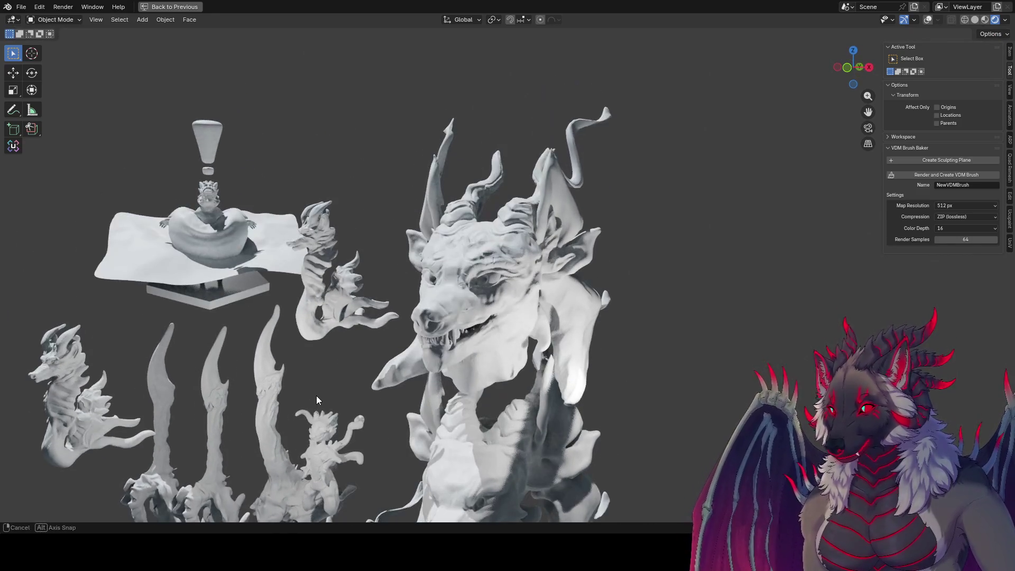
key("g")
left_click(331, 329)
key("r")
key("z")
left_click(348, 331)
middle_click_drag(348, 331, 343, 329)
Move the small figure left beside the dragon head and turn it 91° around Z.
key("g")
left_click(108, 268)
middle_click_drag(107, 268, 114, 279)
key("g")
left_click(115, 281)
key("r")
key("z")
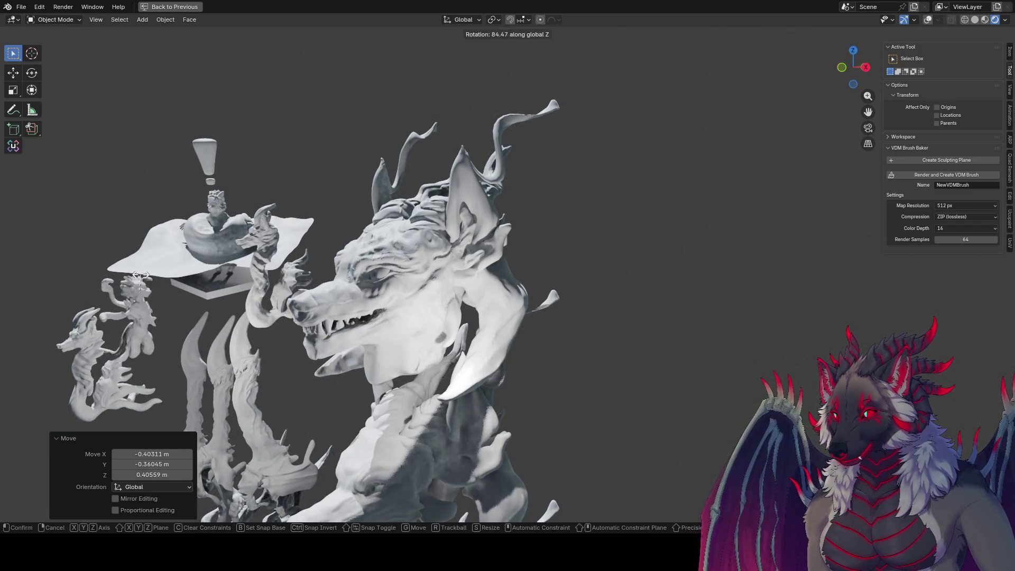
left_click(161, 262)
middle_click_drag(161, 263, 164, 258)
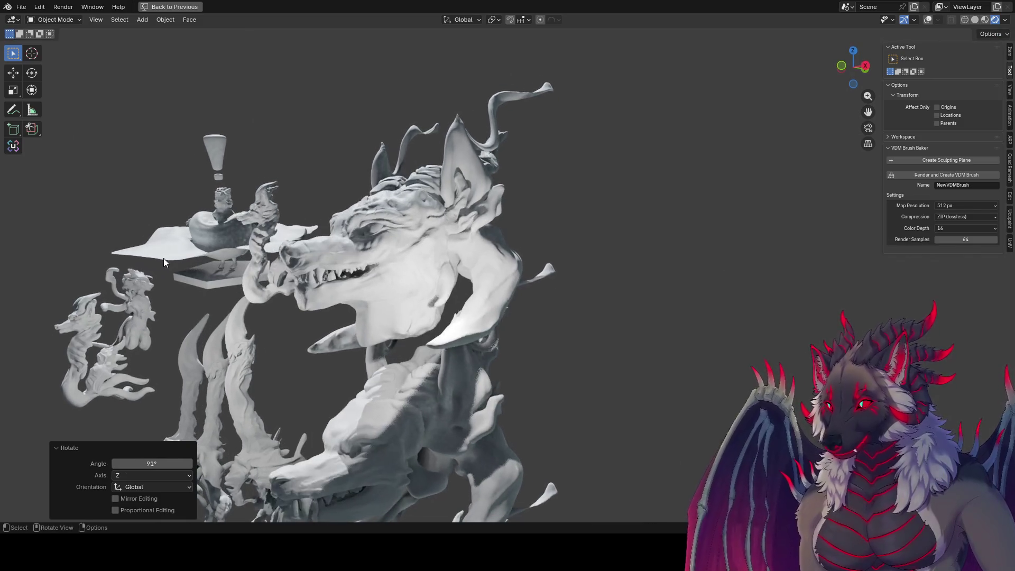
mouse_move(244, 297)
middle_mouse_down()
mouse_move(269, 305)
mouse_move(322, 264)
mouse_move(339, 275)
middle_mouse_up()
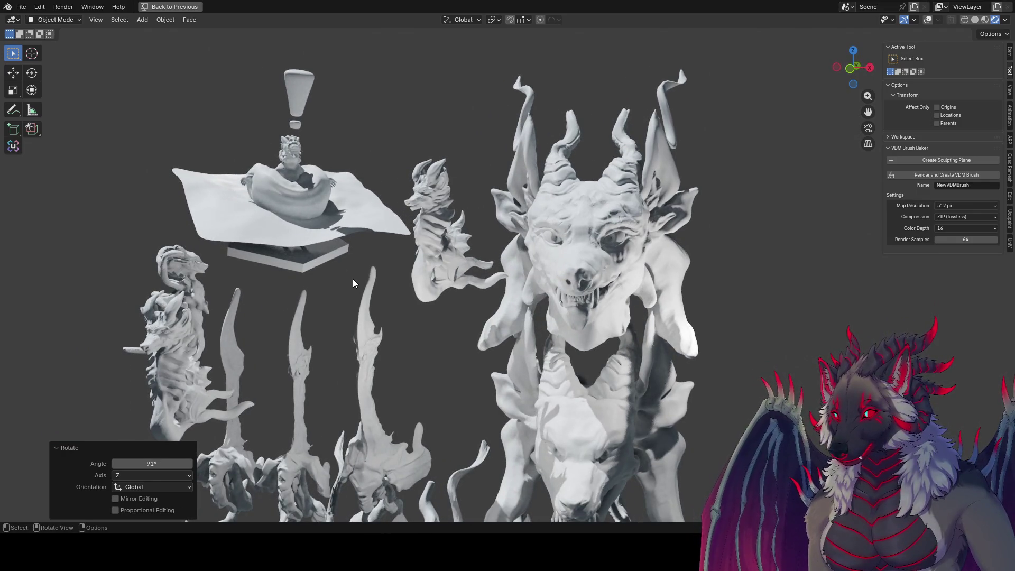
Lower the far-left dragon sculpture vertically and turn it 65.4° around Z.
left_click(176, 373)
key("g")
key("y")
key("z")
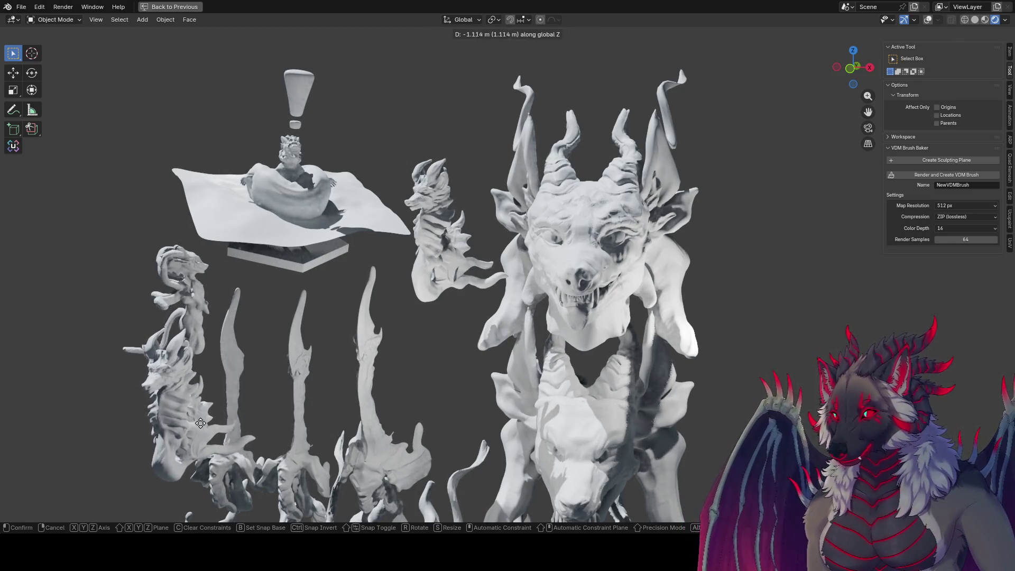
left_click(219, 450)
key("r")
key("z")
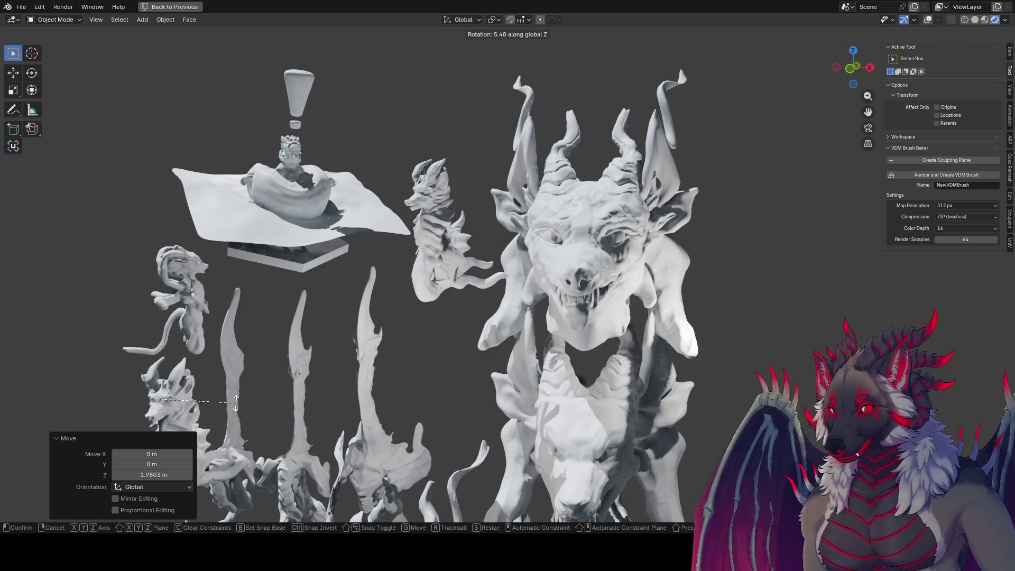
left_click(207, 380)
middle_click_drag(208, 380, 170, 382)
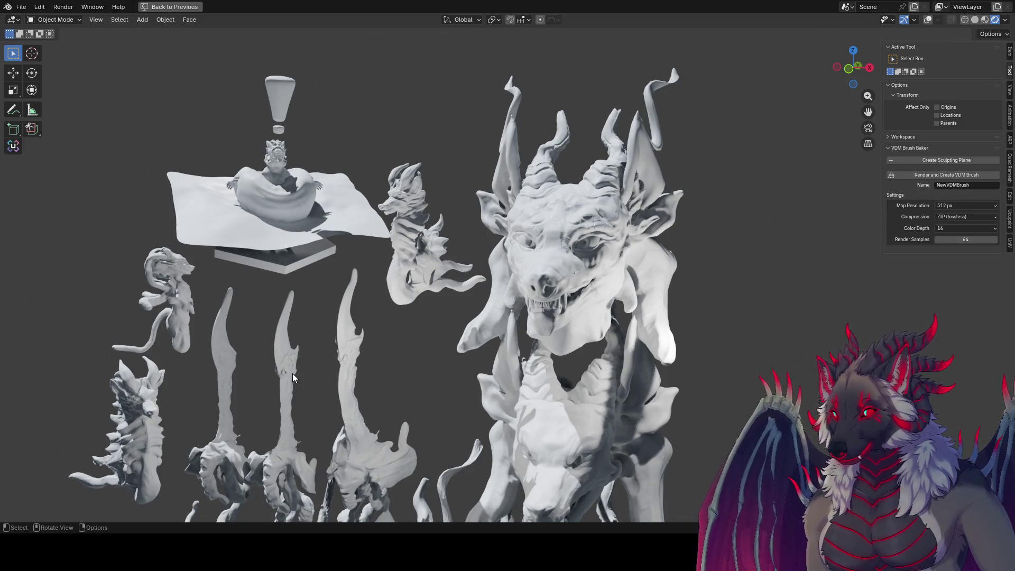
Enlarge the dragon about 2.1× and rotate it to stand upright.
key("r")
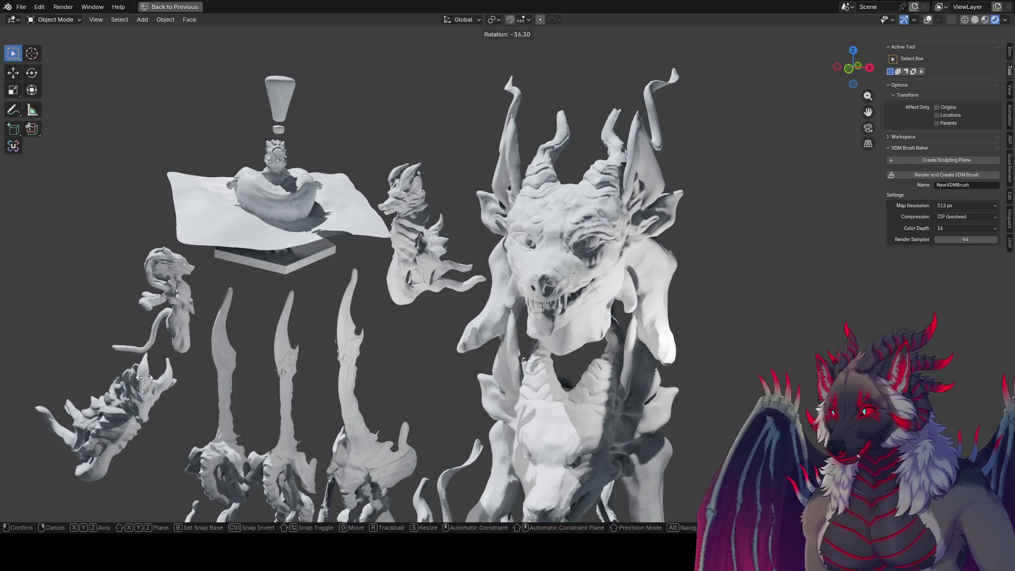
left_click(154, 401)
key("s")
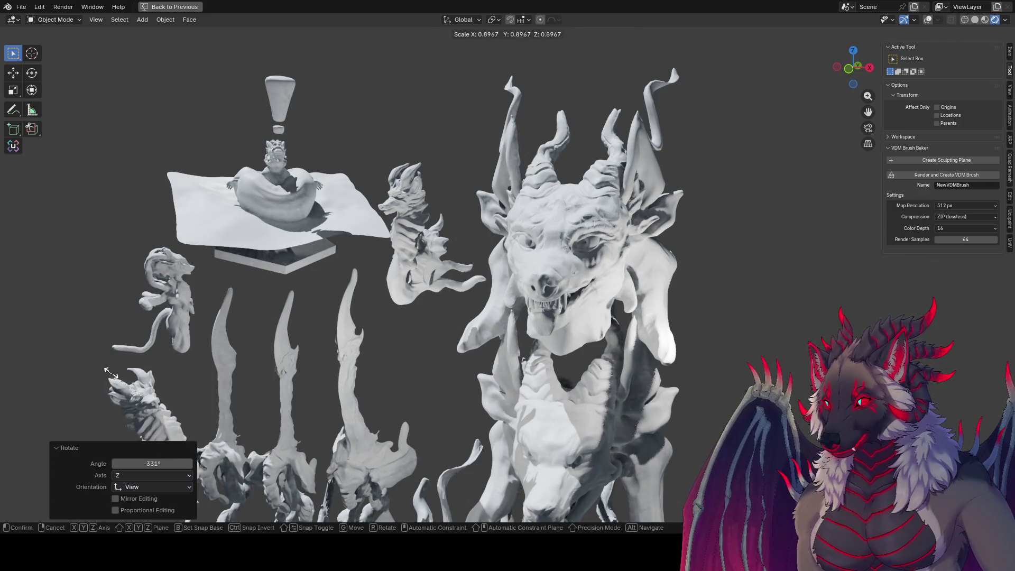
left_click(204, 392)
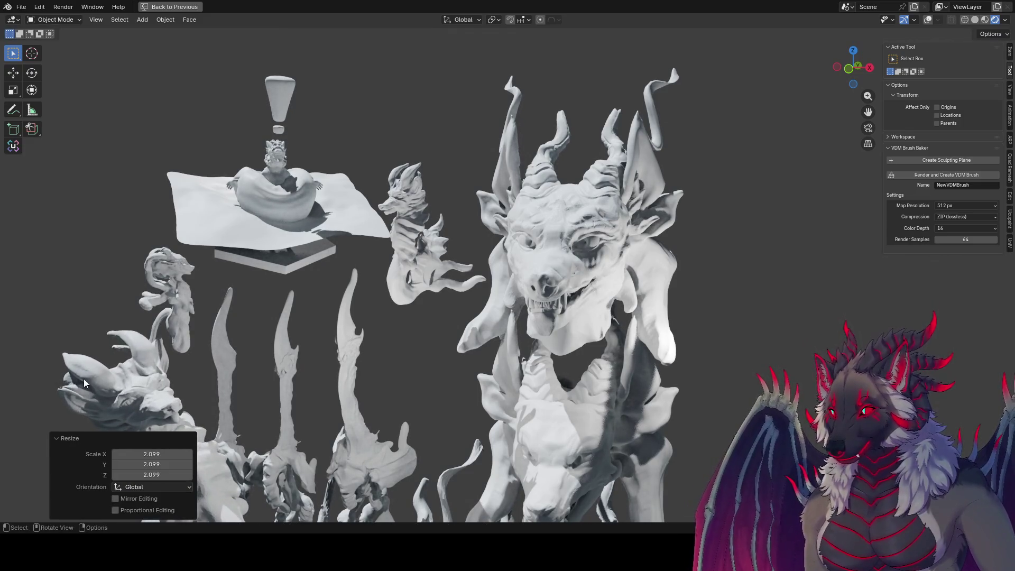
key("r")
left_click(205, 402)
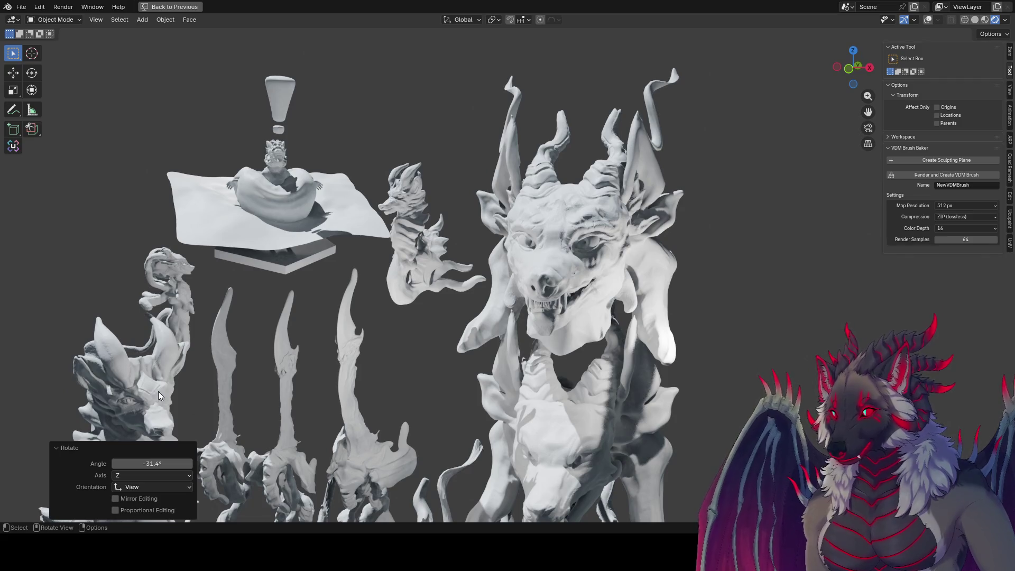
left_click(103, 261)
middle_click_drag(108, 260, 107, 260)
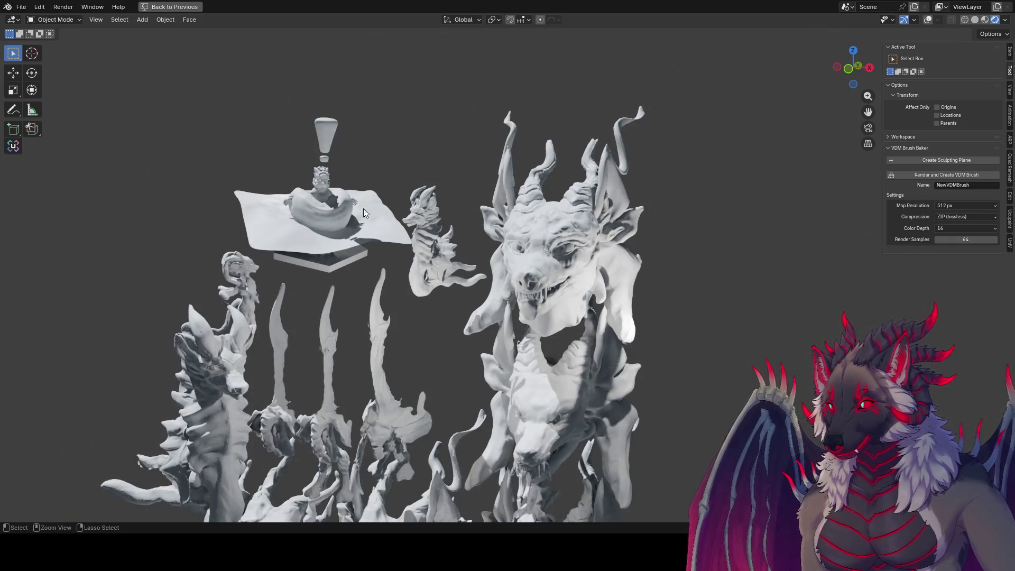
Save the scene as prac jan31 v2.blend and review the whole gallery.
key("ctrl+s")
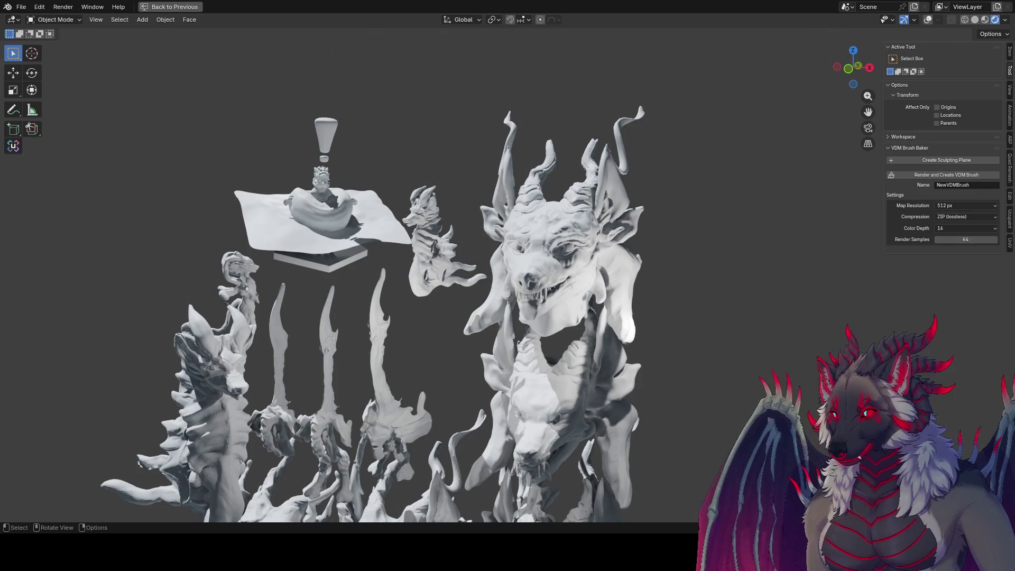
mouse_move(423, 222)
middle_mouse_down()
mouse_move(785, 173)
mouse_move(760, 155)
mouse_move(632, 216)
mouse_move(665, 142)
mouse_move(644, 149)
middle_mouse_up()
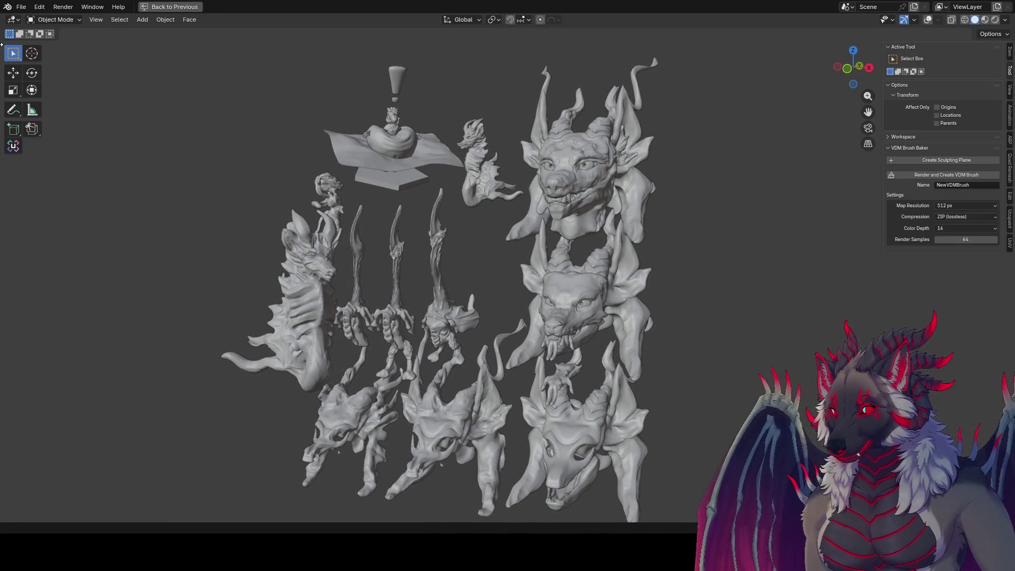